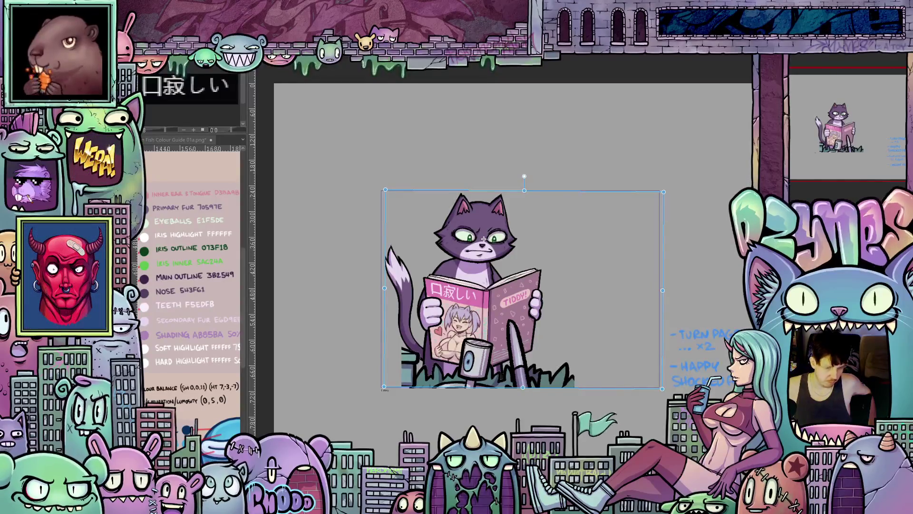
- Nudge the reading-cat drawing two pixels left so it lines up with the other frames
key("Left")
key("Left")
key("Left")
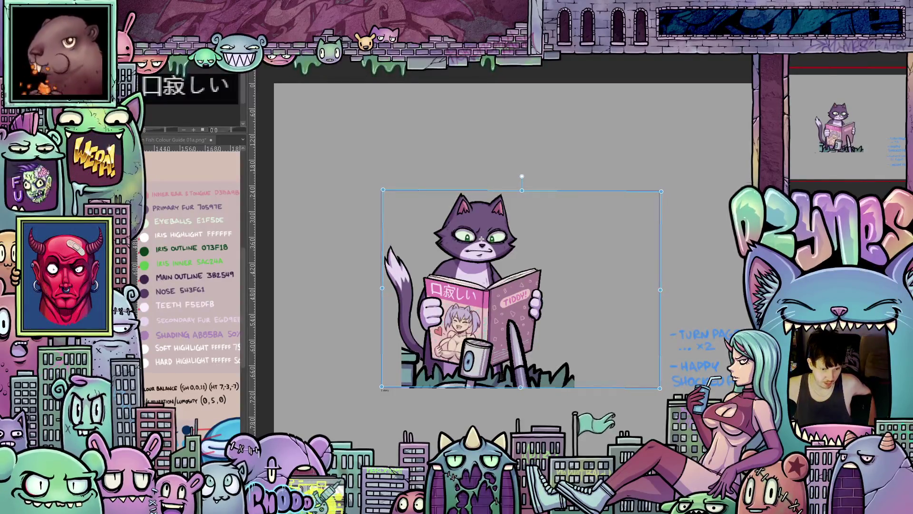
key("Left")
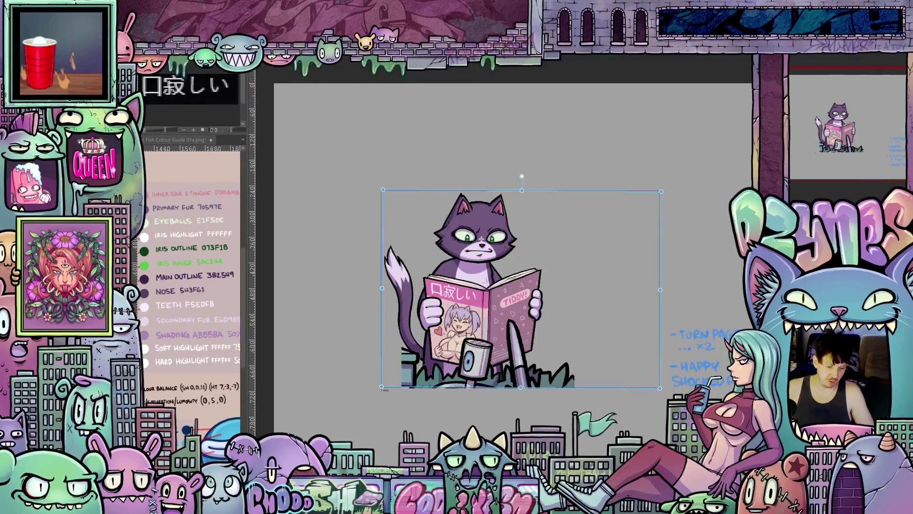
left_click_drag(482, 239, 446, 238)
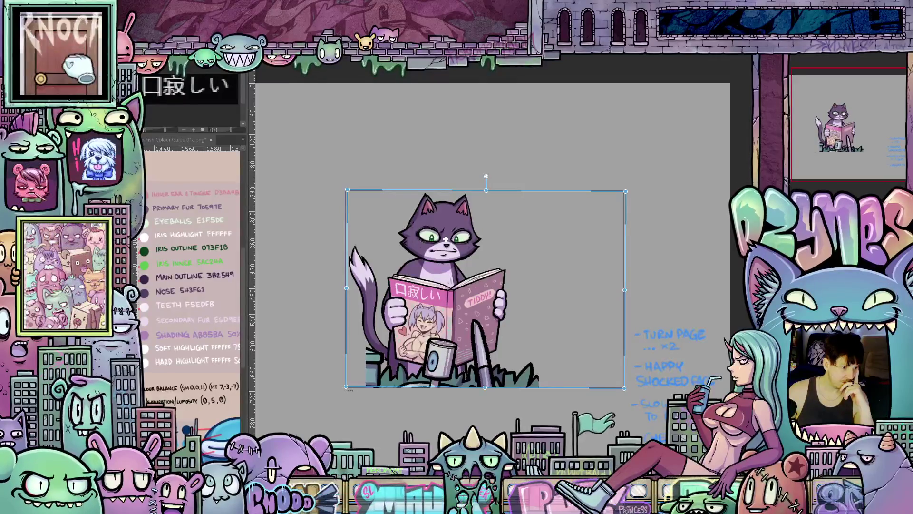
- Step forward four animation frames to reach a frame with a different tail pose
key("Right")
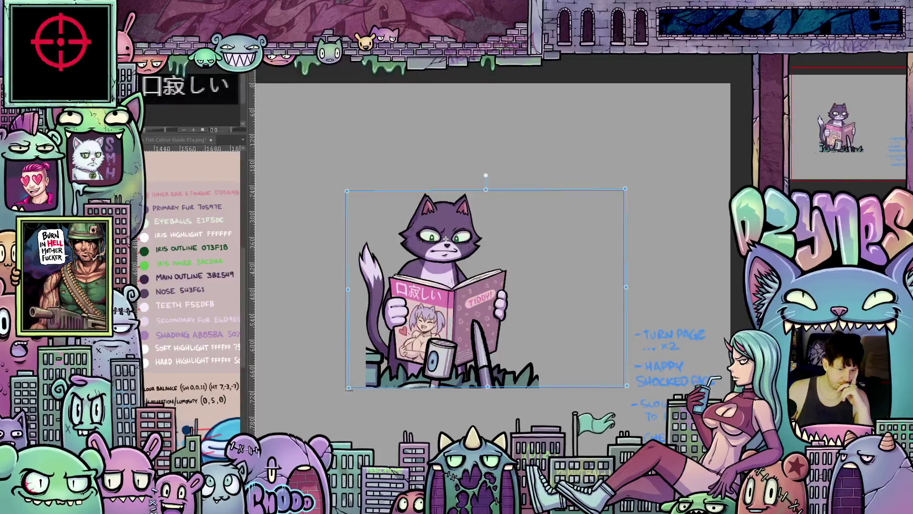
key("Right")
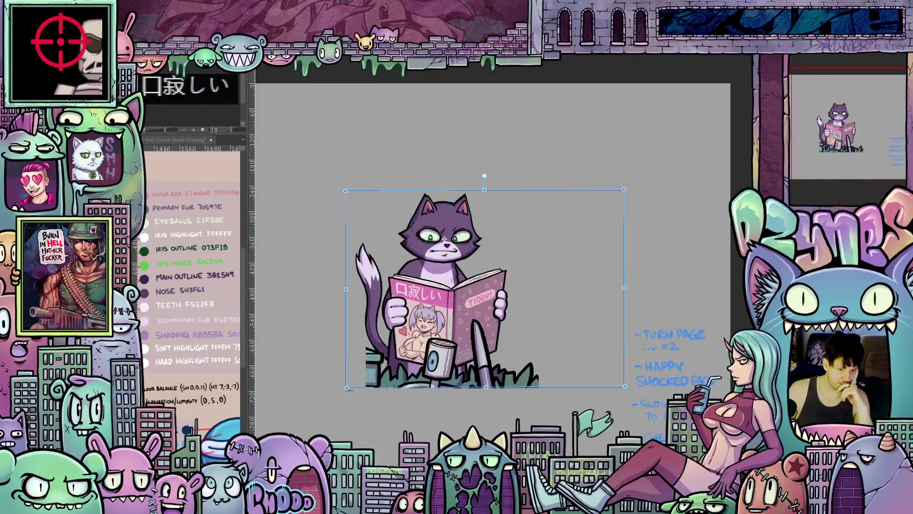
key("Right")
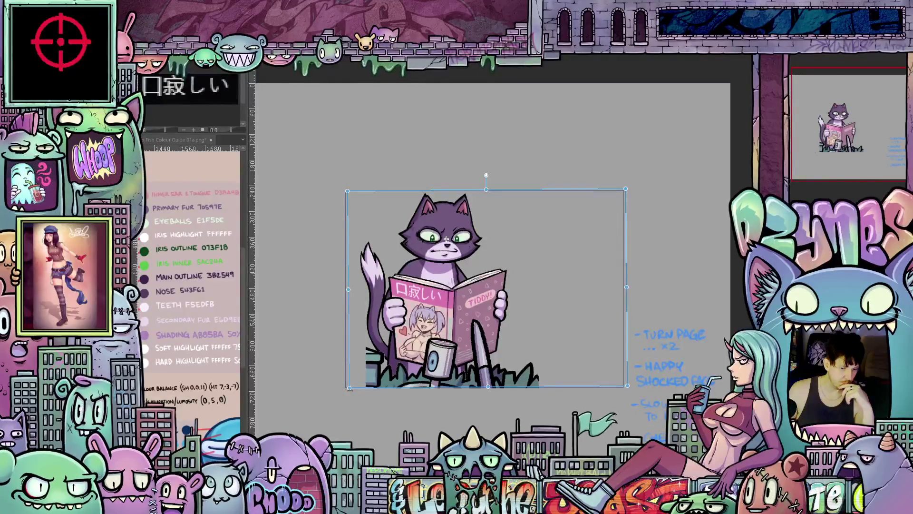
key("Right")
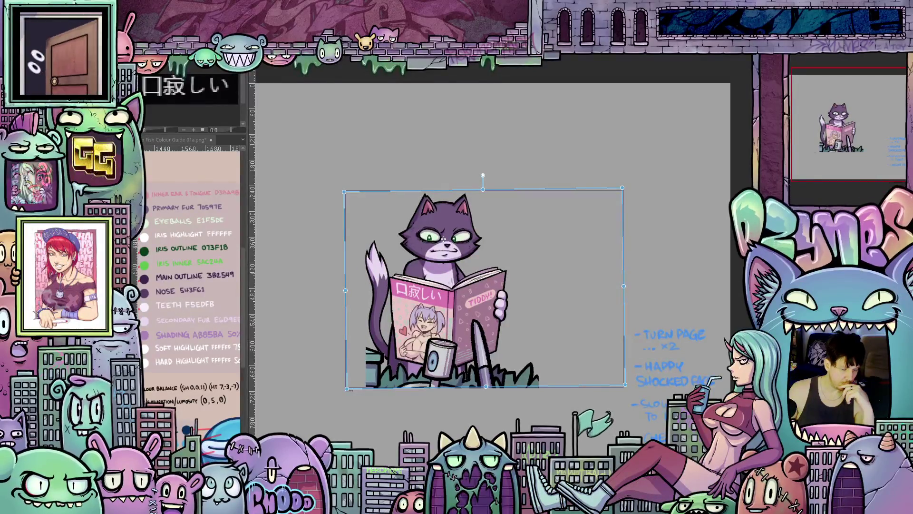
- Advance one frame to the cat with a new tail pose and magazine page
key("Right")
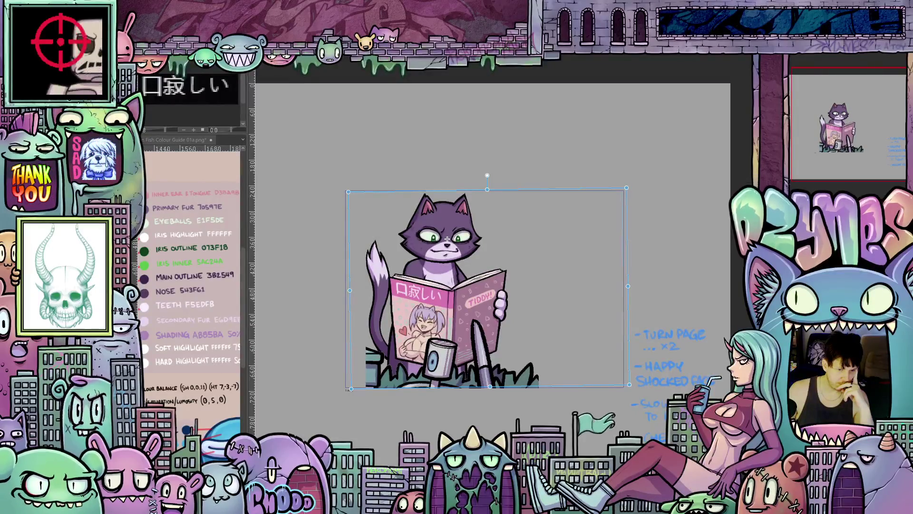
- Flip through the wide-eyed, surprised and angry-eyebrow cat frames to compare their poses
key("Right")
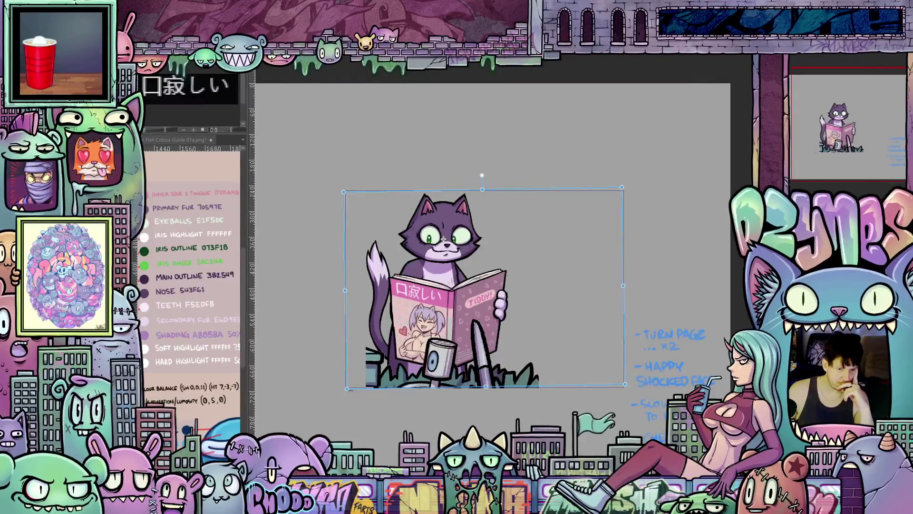
key("Right")
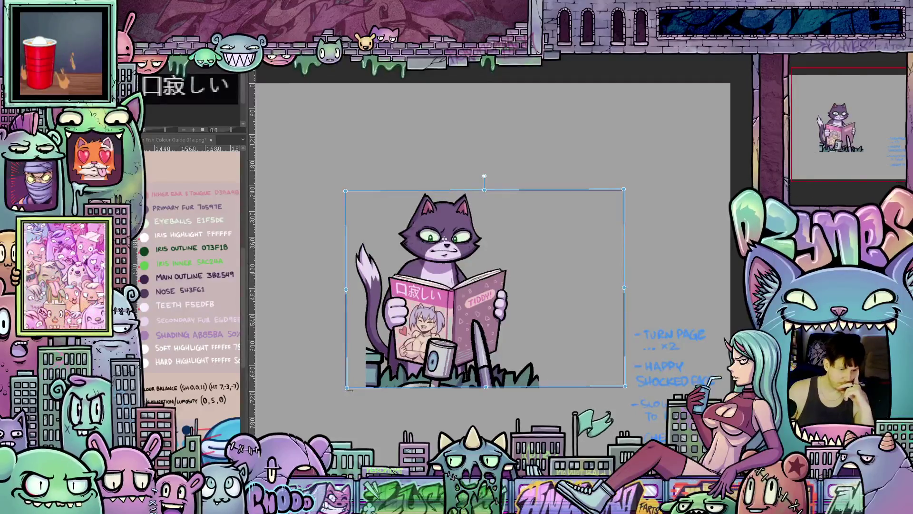
key("Right")
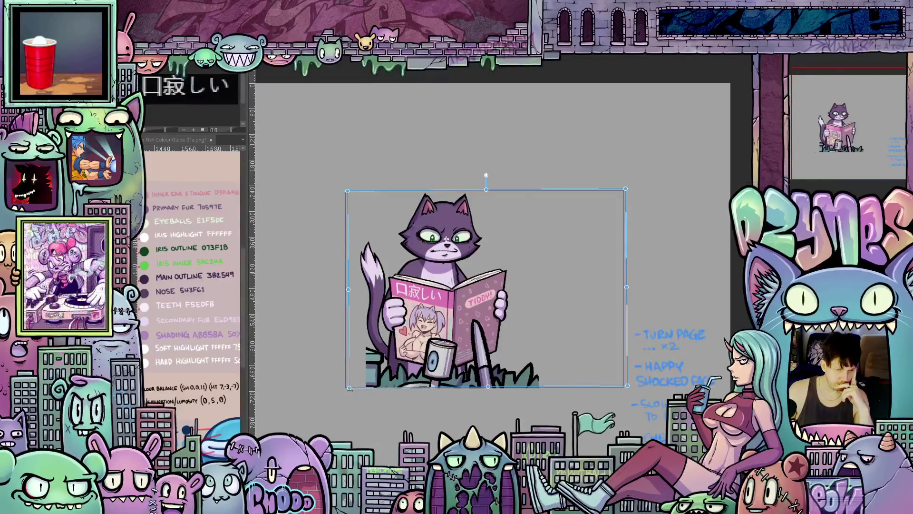
key("Right")
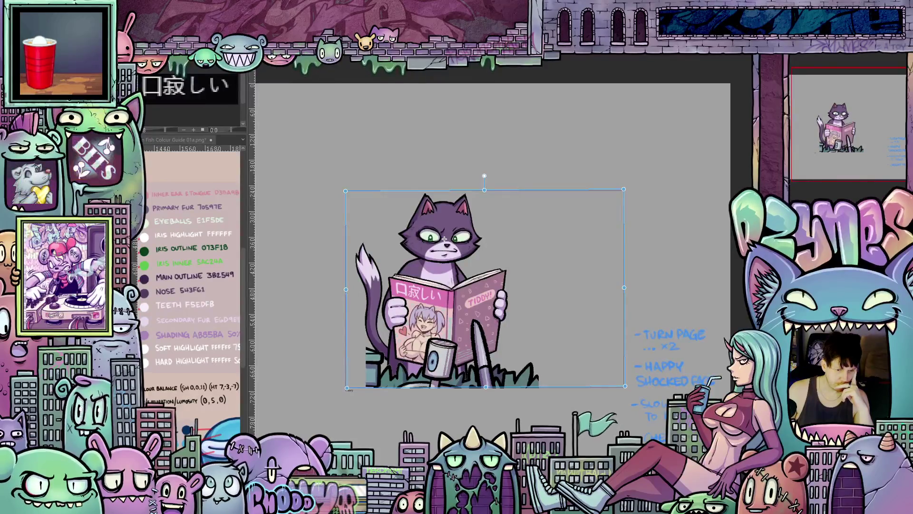
key("Right")
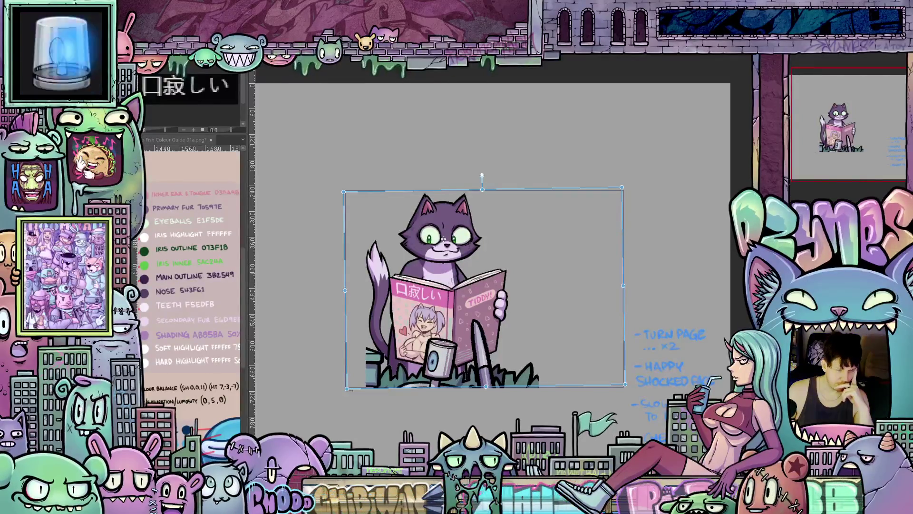
key("Right")
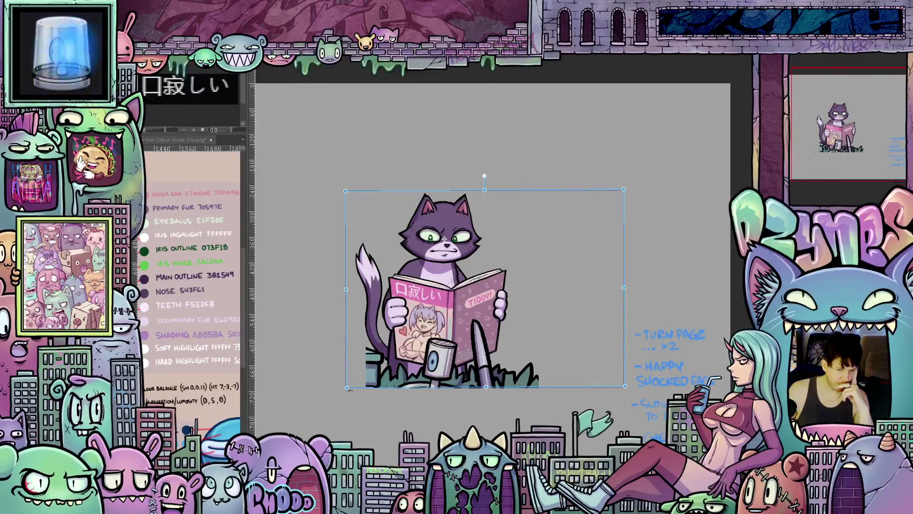
key("Right")
key("Left")
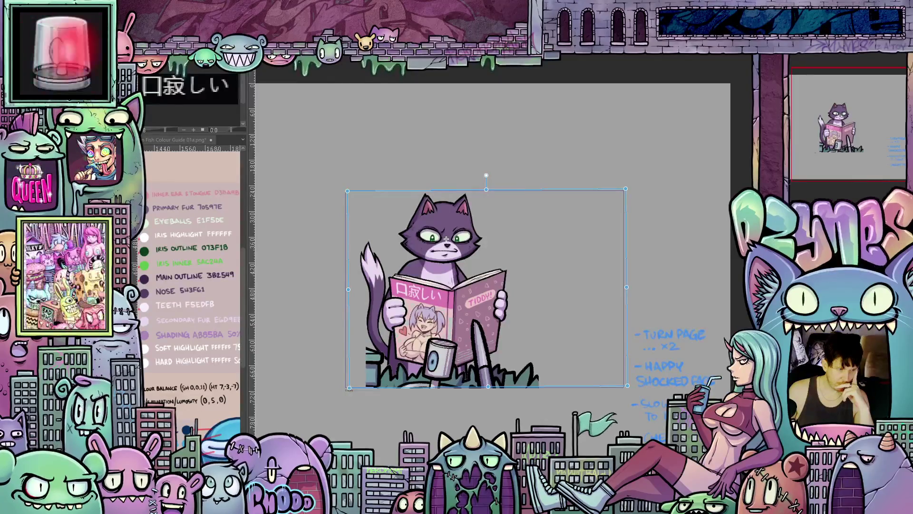
- Nudge the cat frame about 5 px left and right until aligned, then commit its position
key("Left")
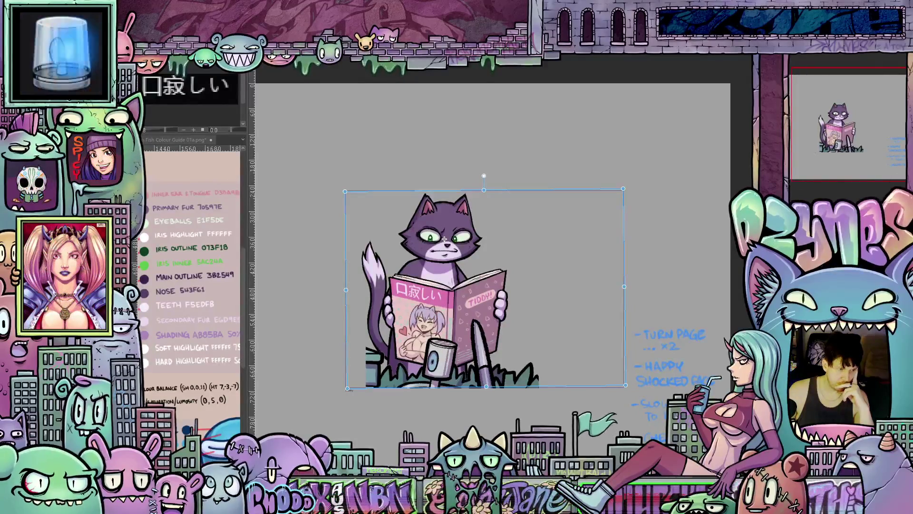
left_click_drag(444, 240, 448, 239)
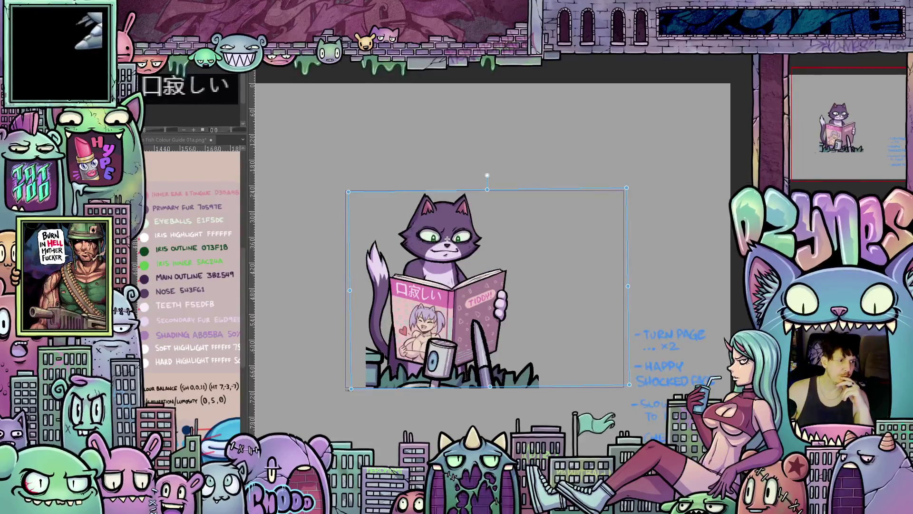
left_click_drag(447, 239, 445, 239)
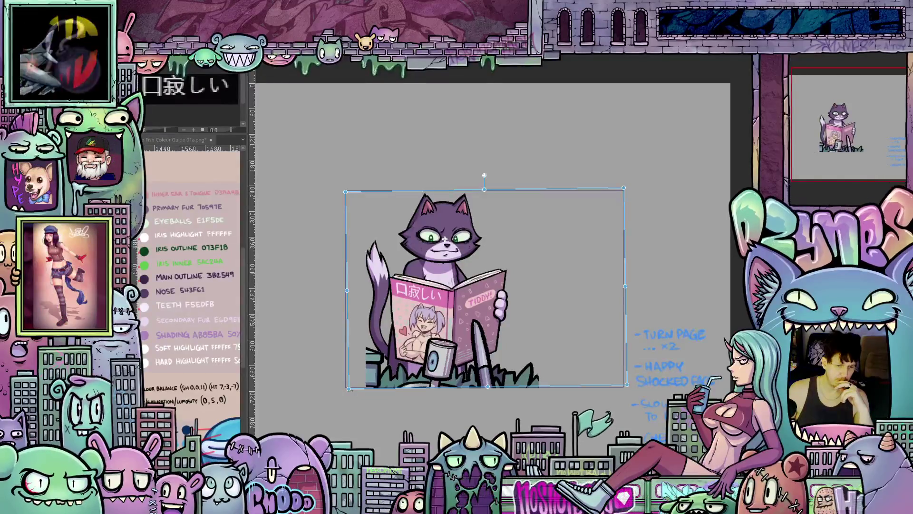
left_click_drag(445, 239, 443, 239)
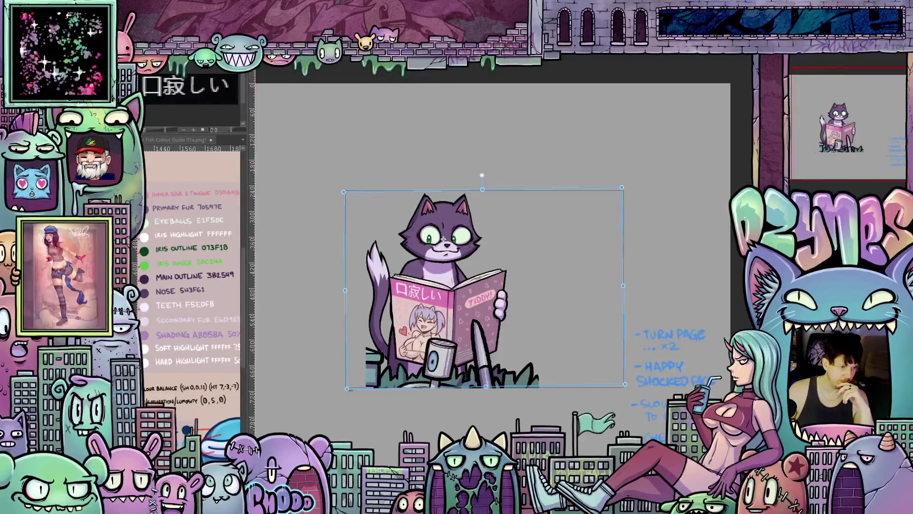
key("Return")
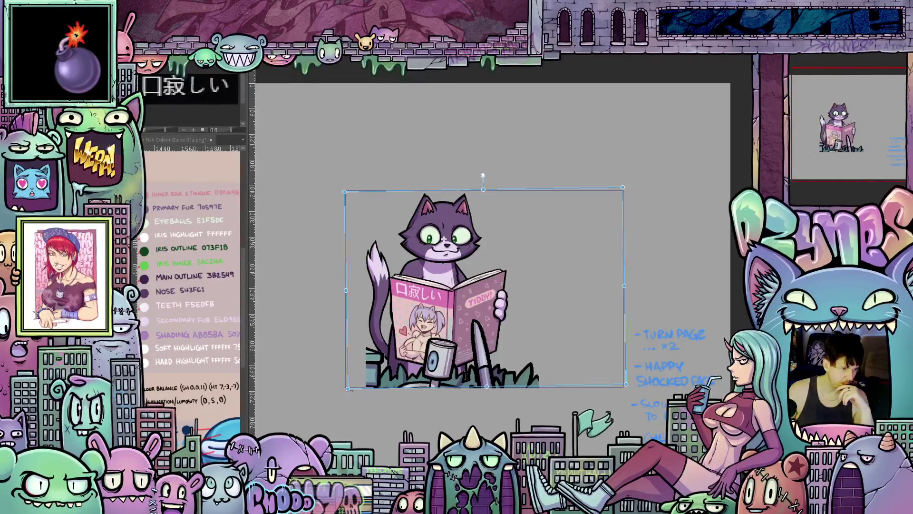
- Shift the cat a few pixels right, commit, and shift its face right again in a new transform
left_click_drag(444, 239, 447, 239)
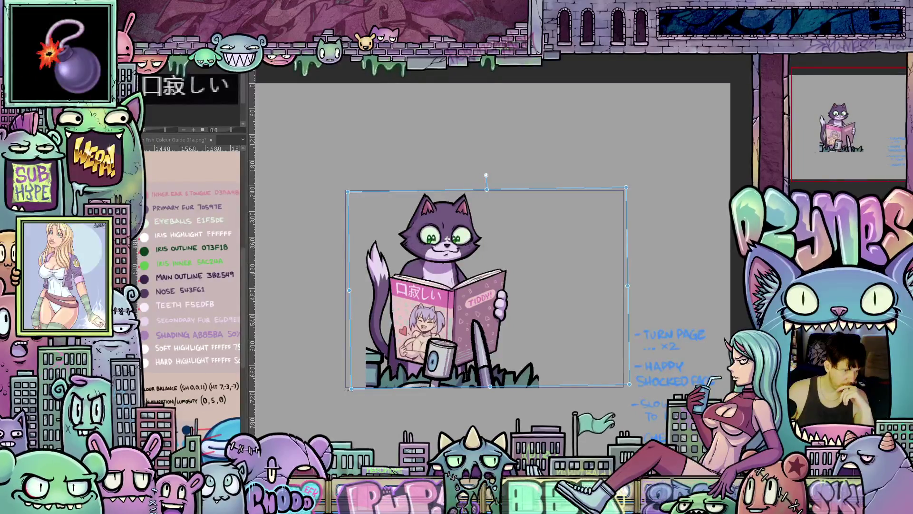
key("Return")
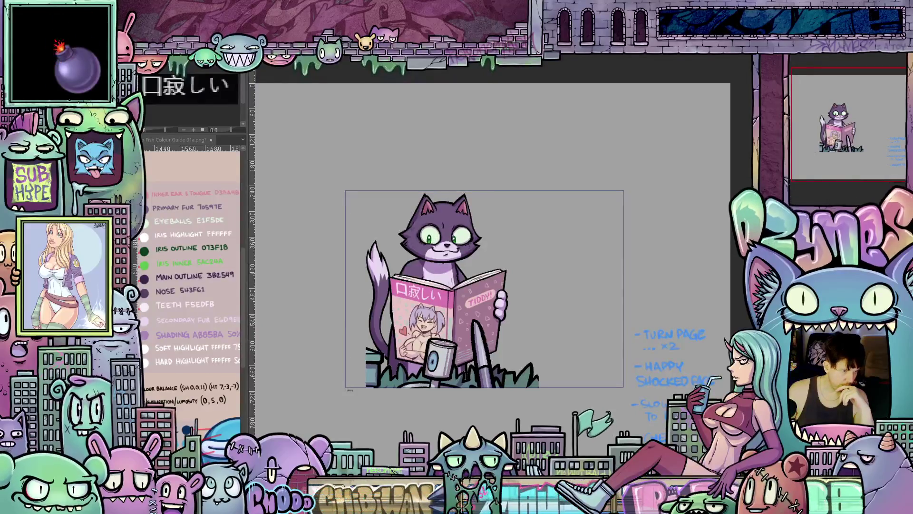
key("ctrl+t")
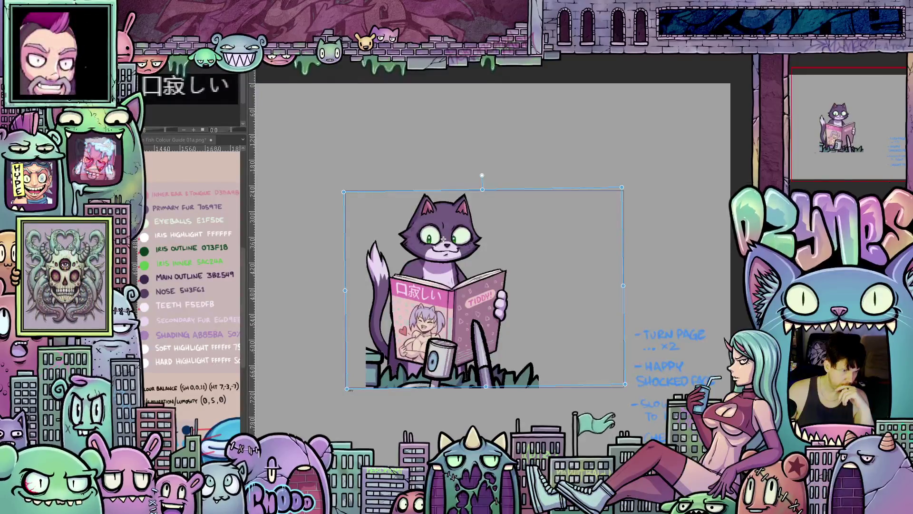
left_click_drag(443, 239, 448, 240)
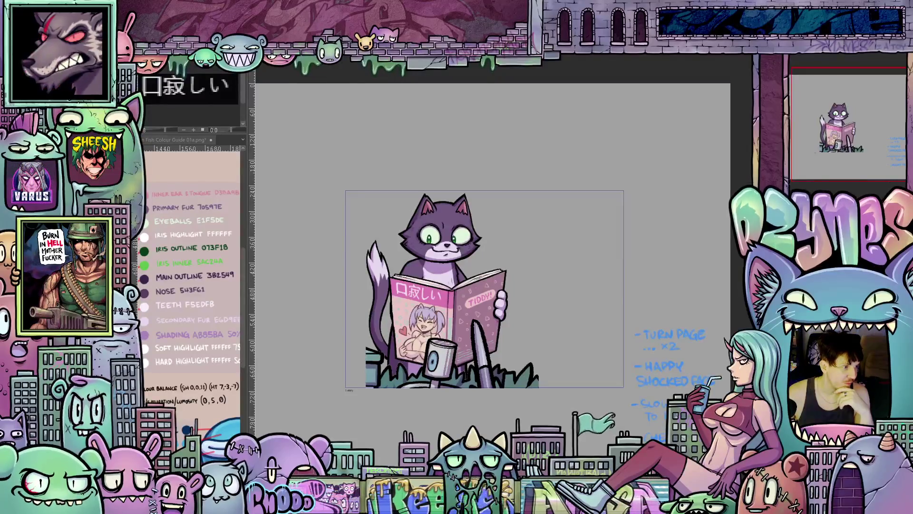
- Step back to the empty-grass frame, render the animation preview, and start transforming the frame's artwork
key("Left")
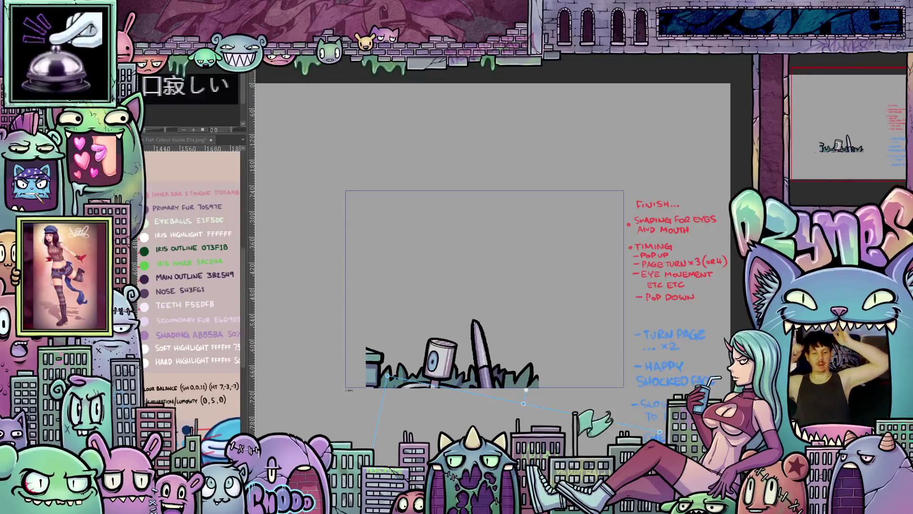
key("space")
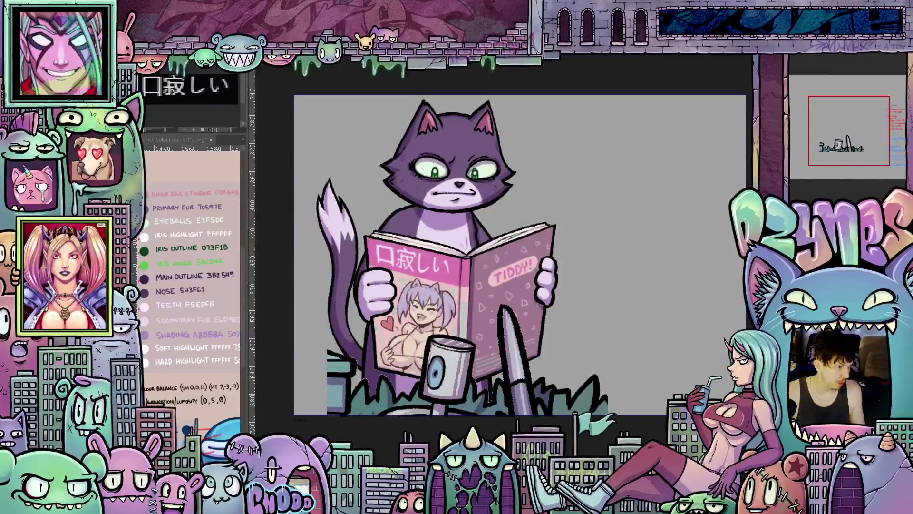
left_click(458, 173)
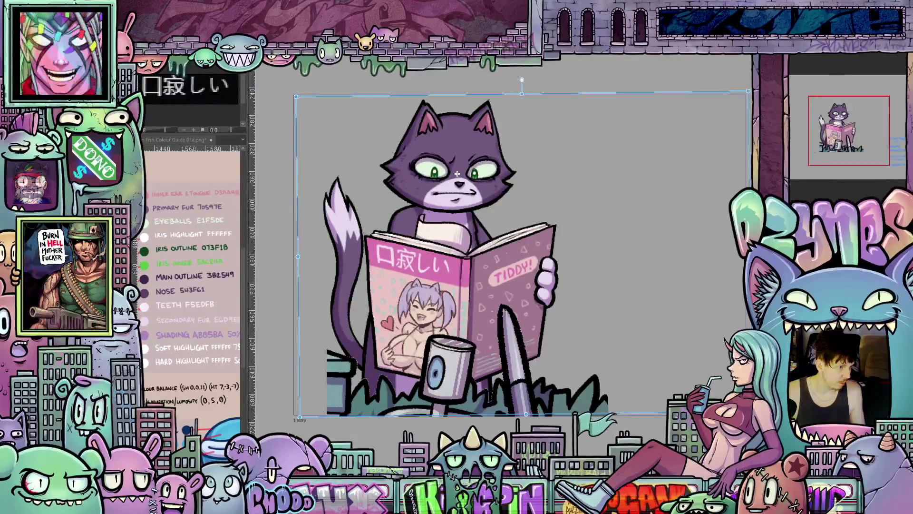
- Cycle through the paw-at-chin and paw-on-book poses, landing on the wide-eyed pose inside a transform
key("ctrl+z")
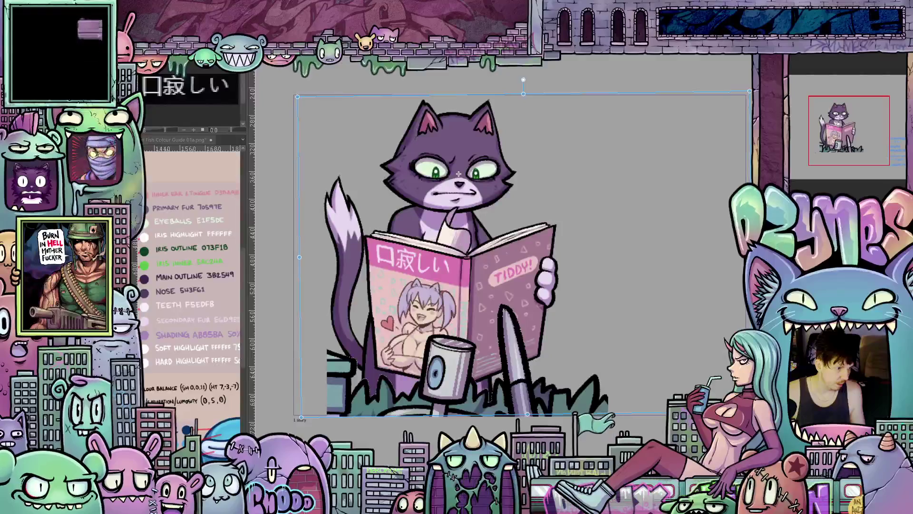
key("ctrl+z")
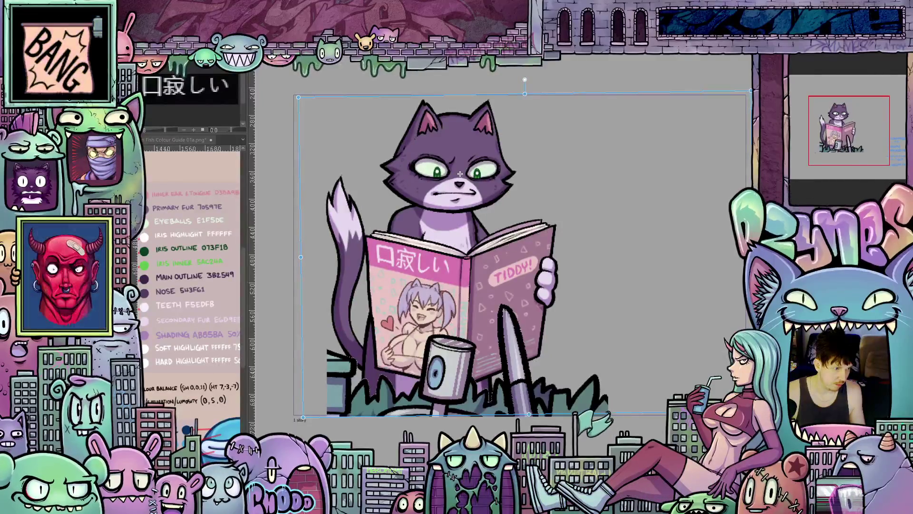
key("ctrl+z")
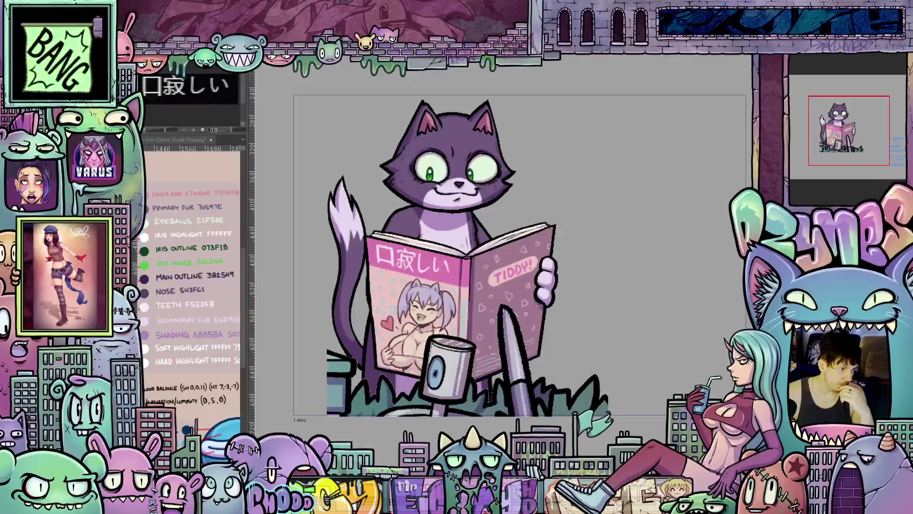
key("ctrl+v")
key("ctrl+t")
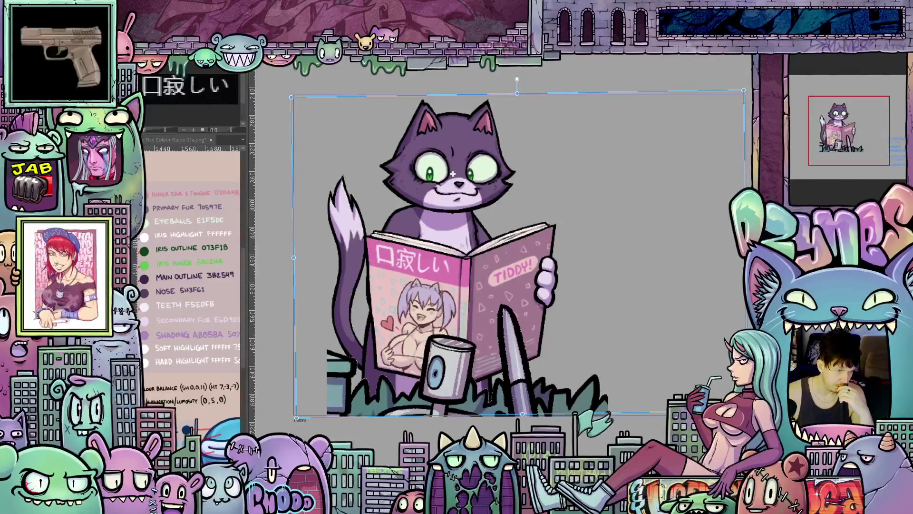
key("ctrl+shift+z")
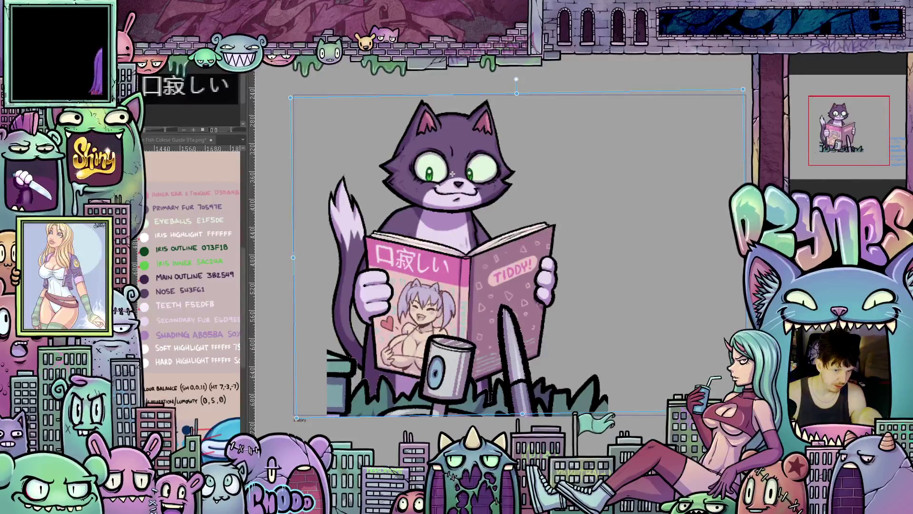
- Nudge the cat's tail and paw slightly up-right and render the animation for playback
left_click_drag(451, 174, 452, 174)
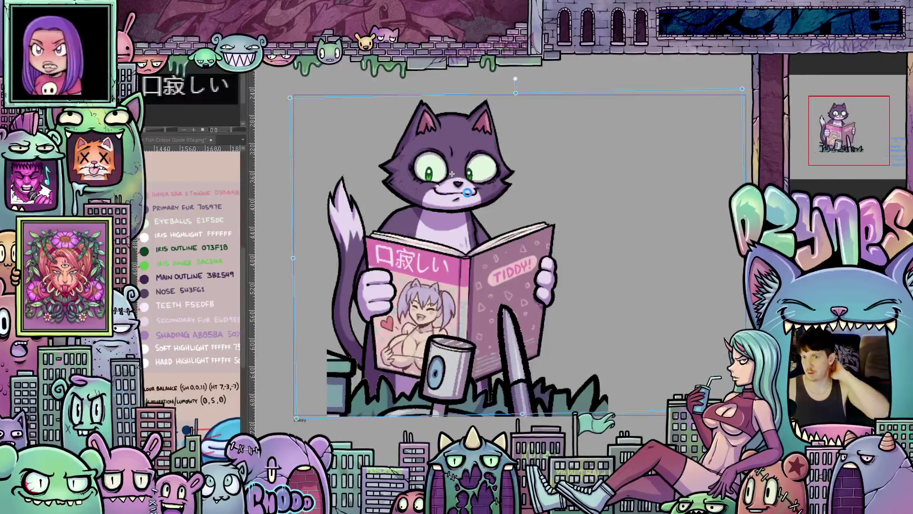
key("space")
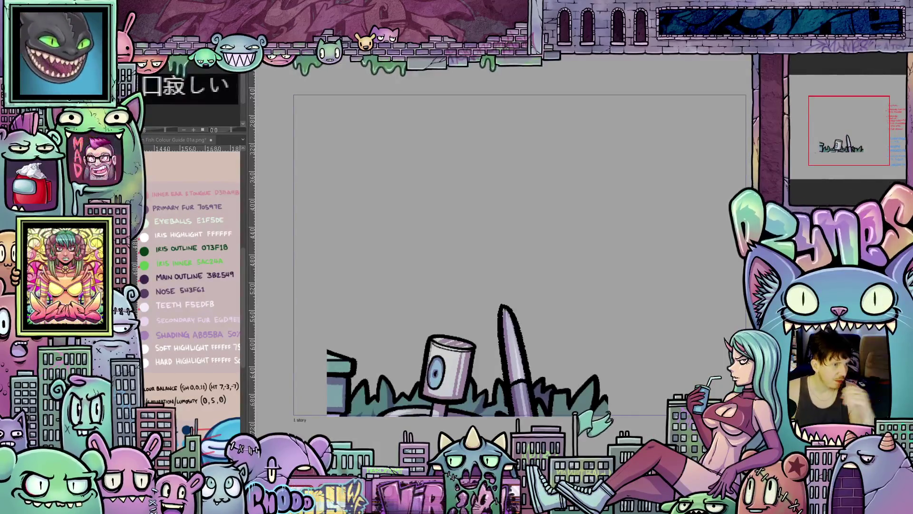
- Shift the wide-eyed pose's artwork a few pixels up and right and commit the move
key("ctrl+t")
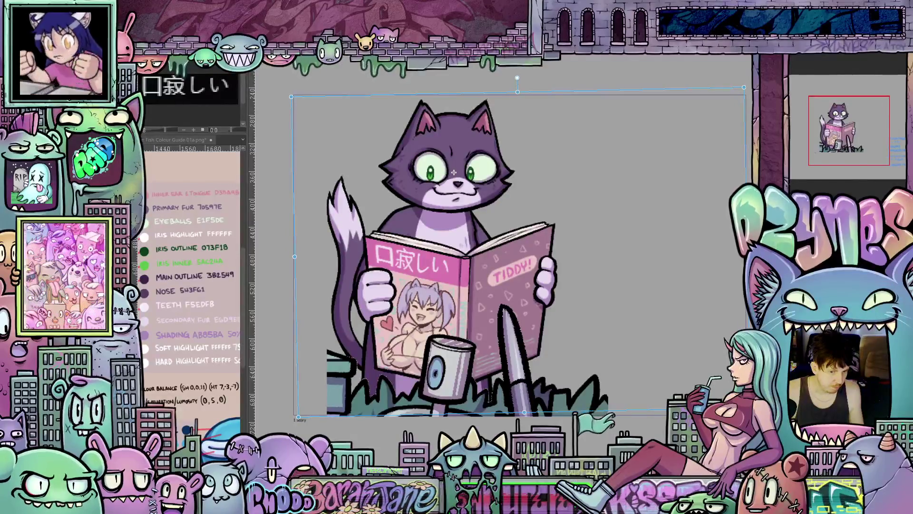
left_click_drag(452, 172, 457, 170)
key("Return")
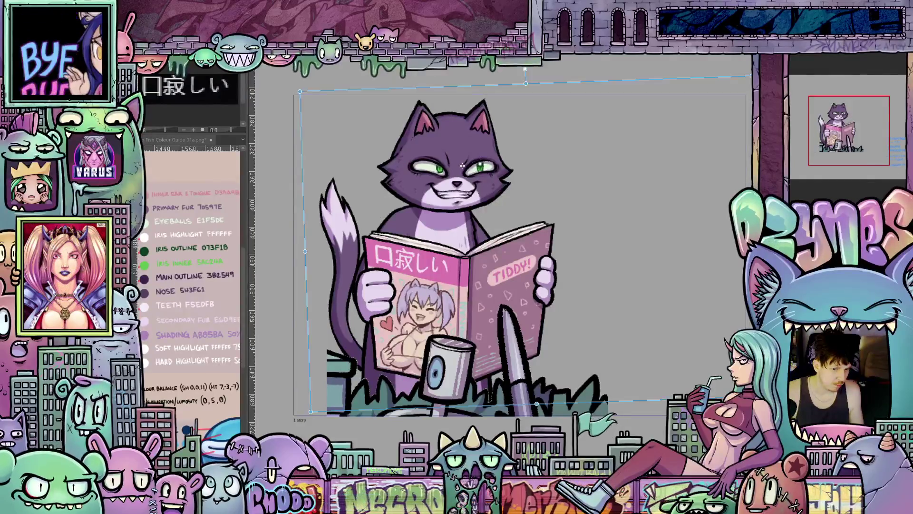
- Warp the cat-and-magazine artwork slightly and drag it about 90 px down toward the grass
key("ctrl+t")
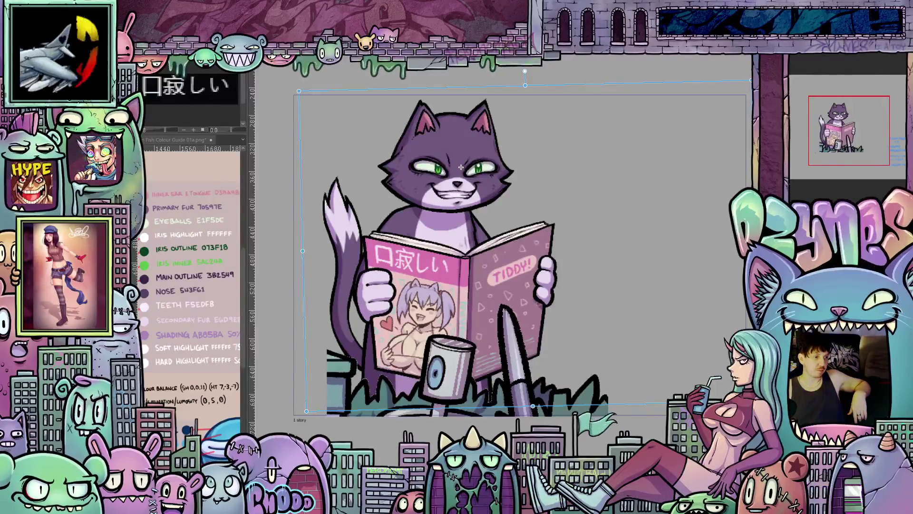
left_click_drag(461, 167, 462, 166)
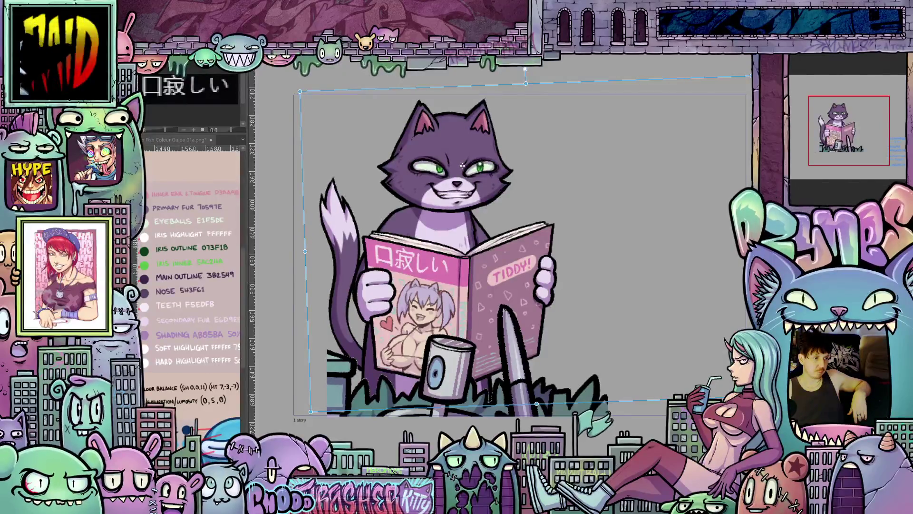
left_click_drag(462, 165, 462, 167)
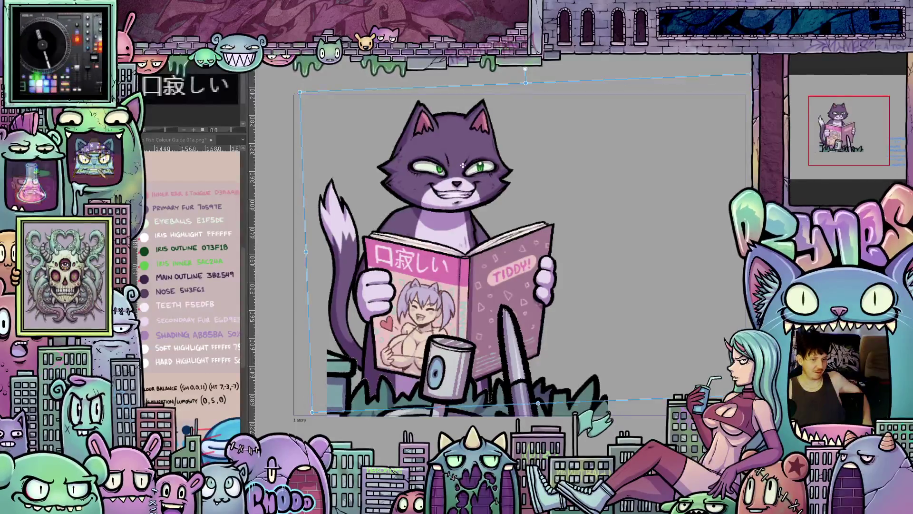
key("ctrl+z")
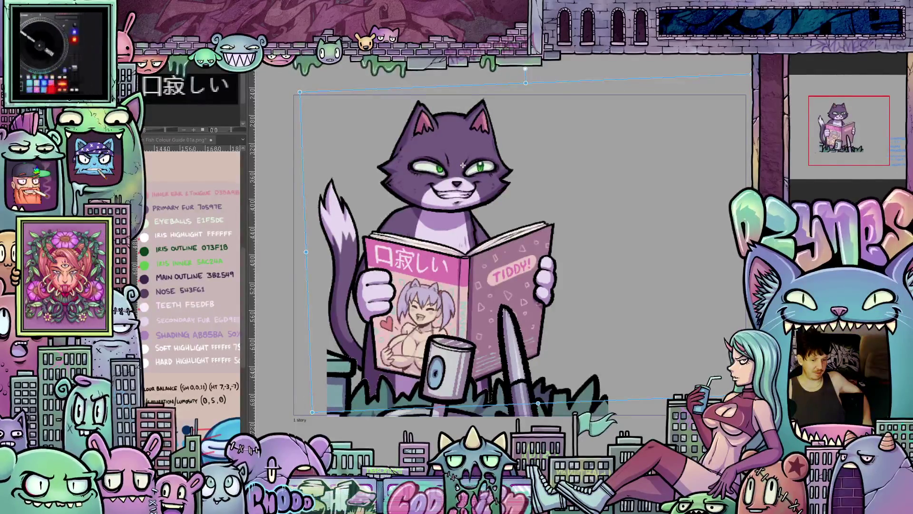
key("ctrl+z")
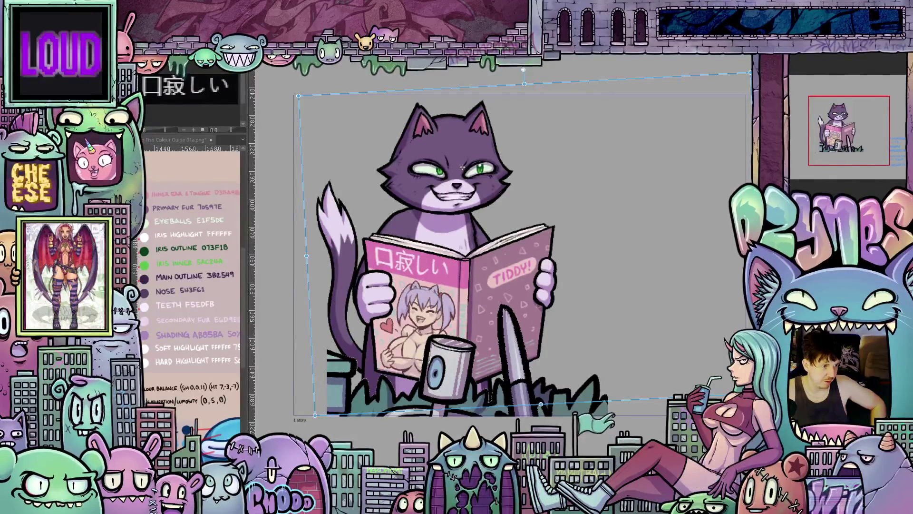
left_click_drag(462, 168, 468, 210)
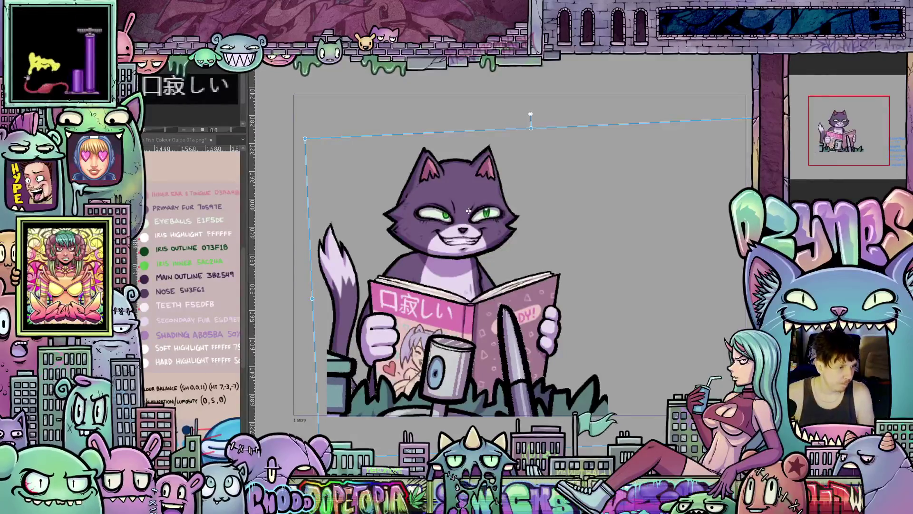
- Raise the cat artwork back up, nudge it slightly left and commit the transformation
left_click_drag(469, 210, 463, 165)
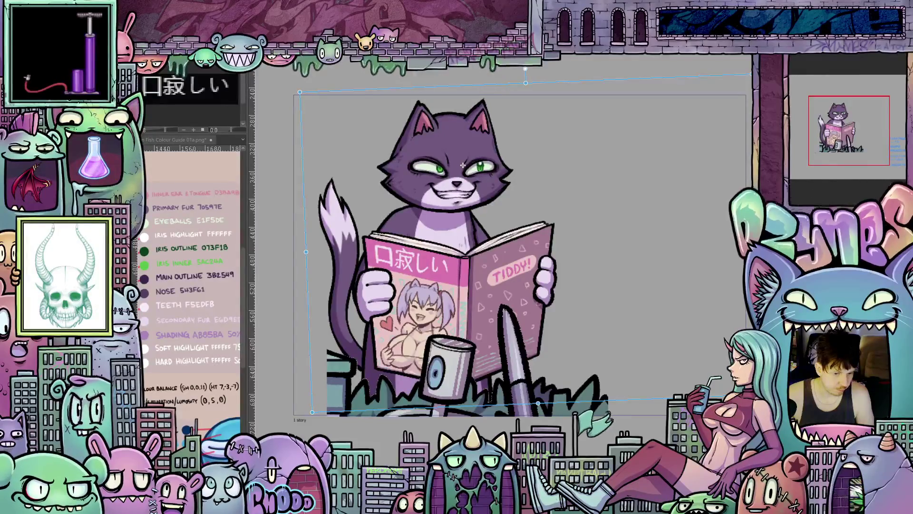
left_click_drag(463, 165, 462, 166)
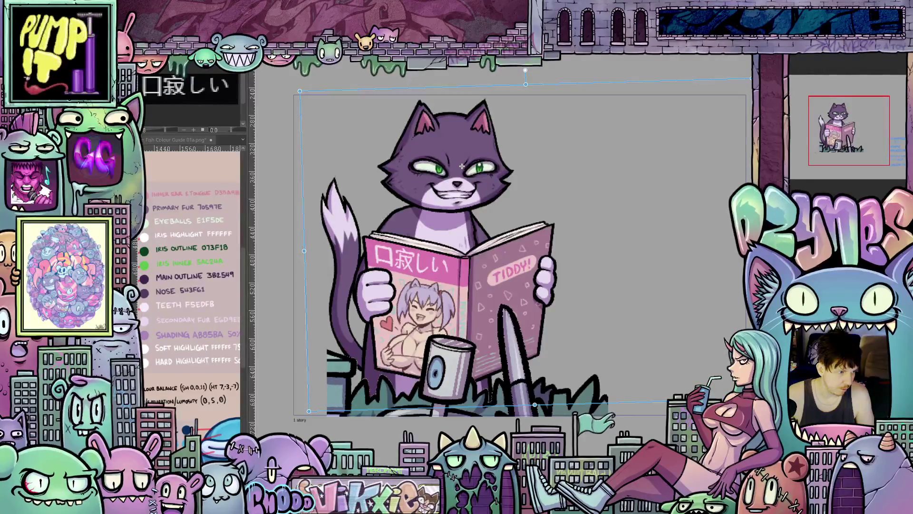
key("Return")
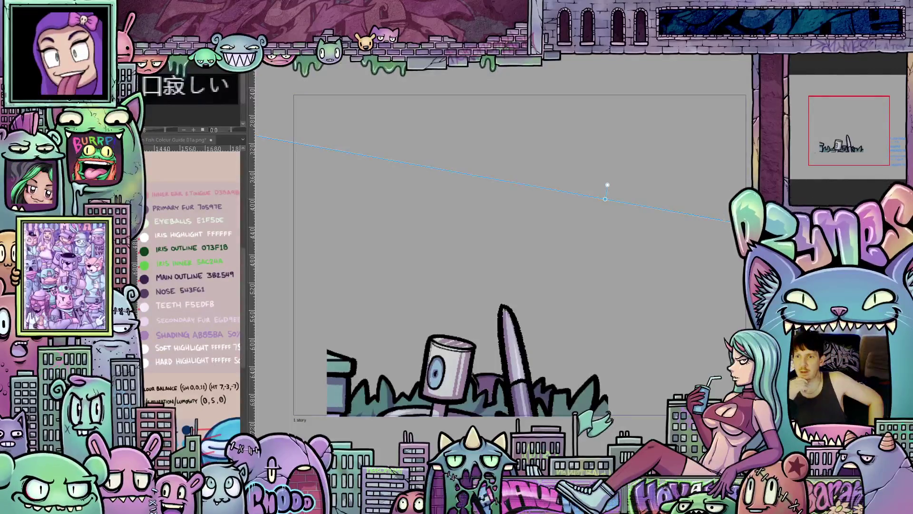
- Render the playback range and watch the cat pop up from the grass in a loop
key("space")
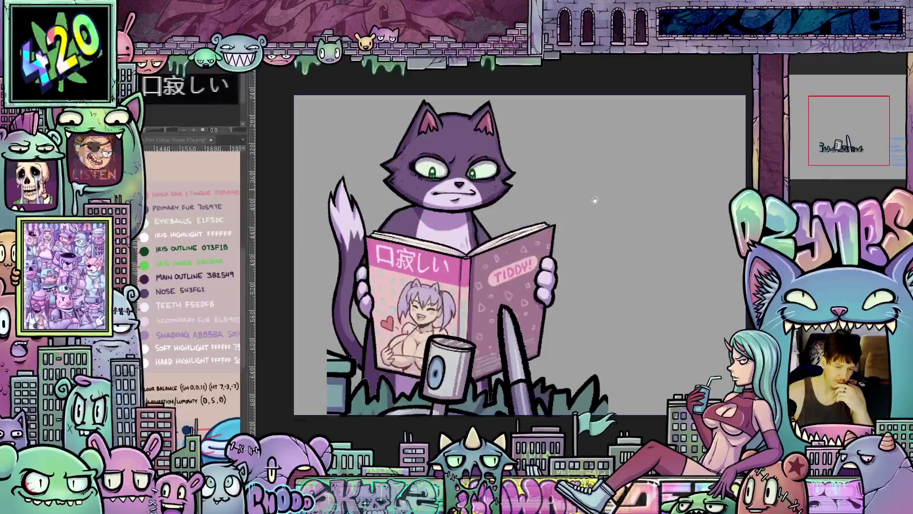
scroll(596, 201, "down", 2)
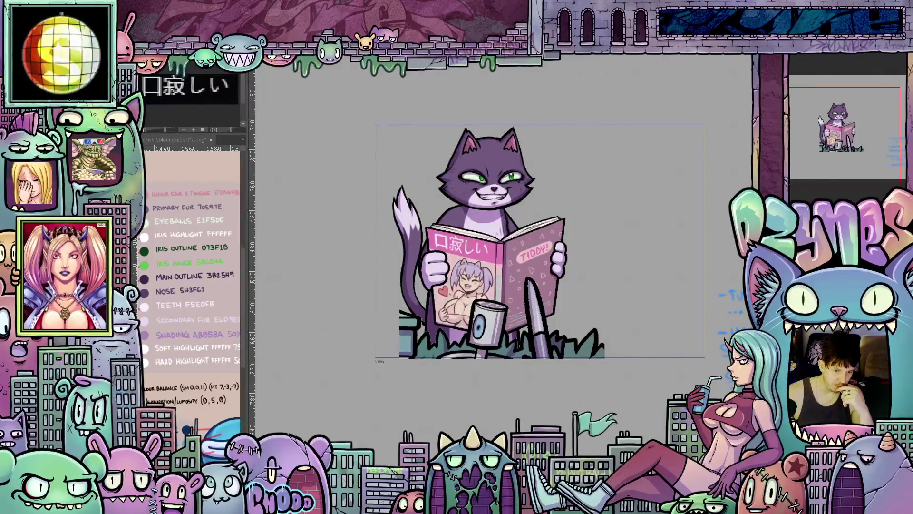
- Nudge the cat artwork down then back up, settling its height and tilt, and start a fresh playback render
key("ctrl+t")
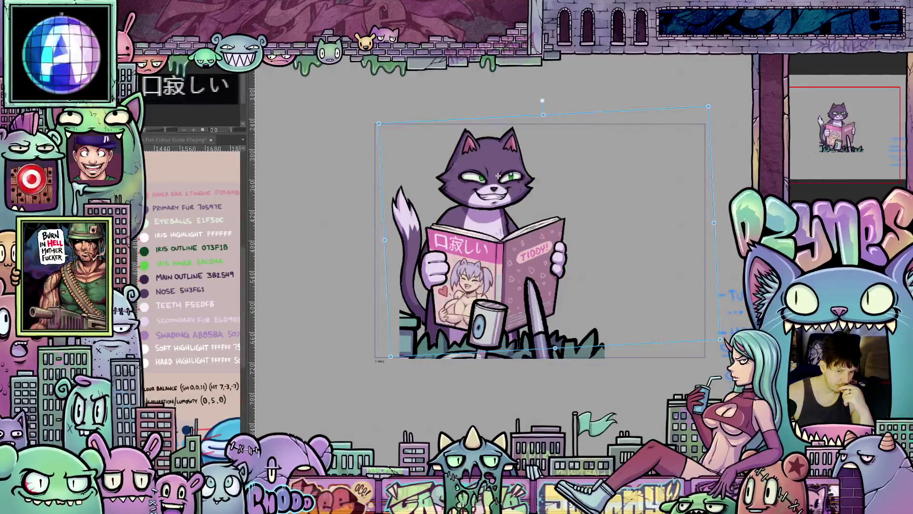
left_click_drag(499, 176, 502, 208)
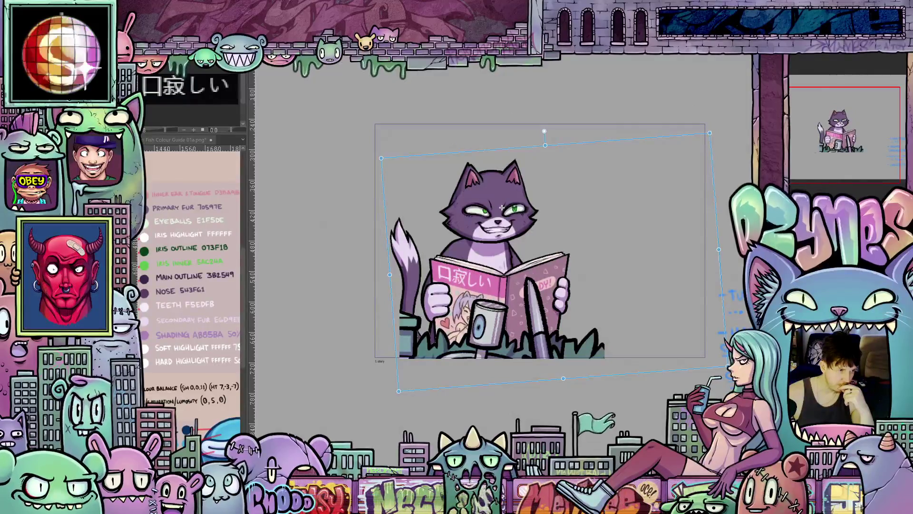
left_click_drag(502, 207, 498, 176)
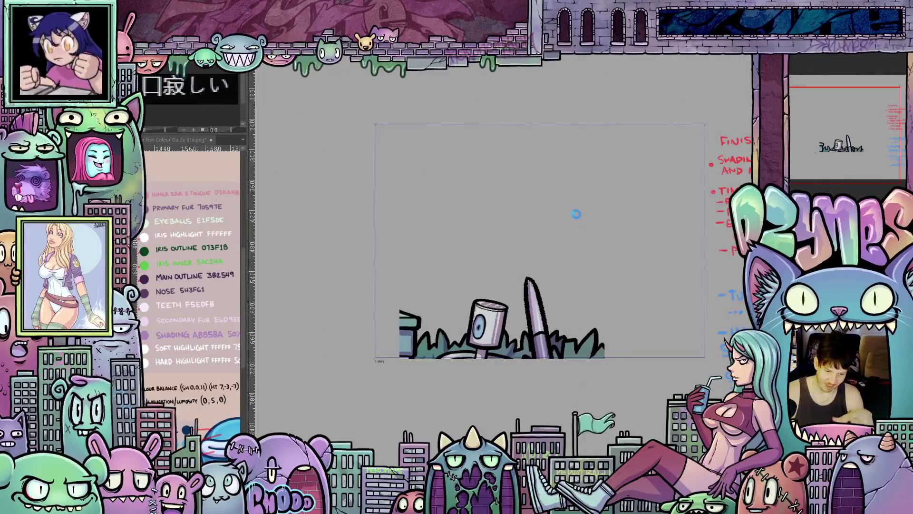
key("space")
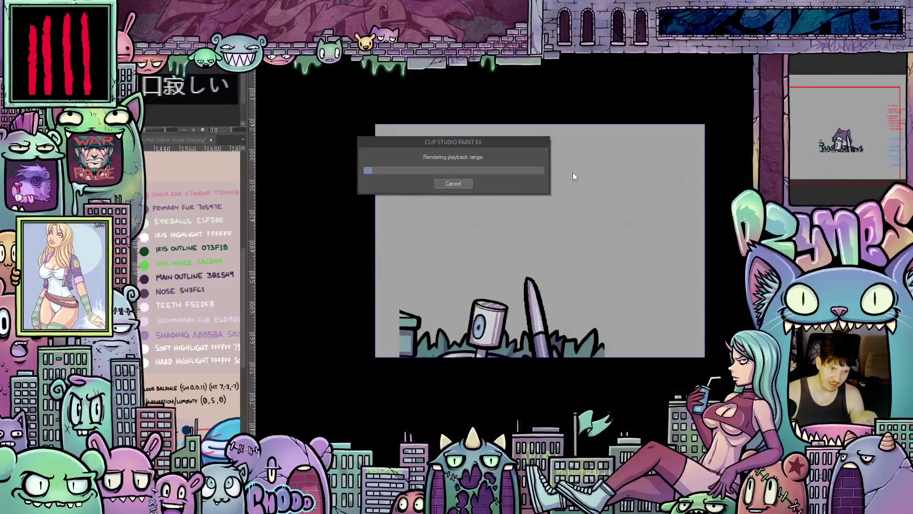
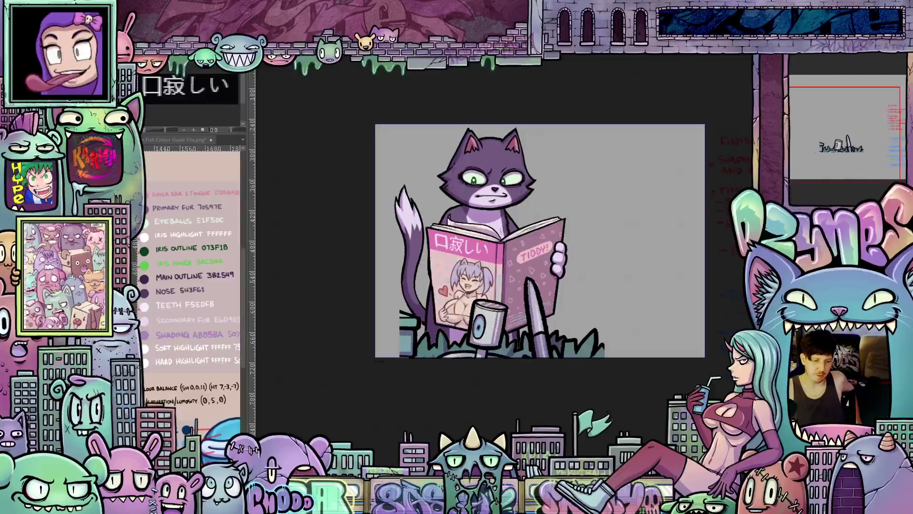
scroll(632, 241, "down", 1)
scroll(630, 261, "down", 1)
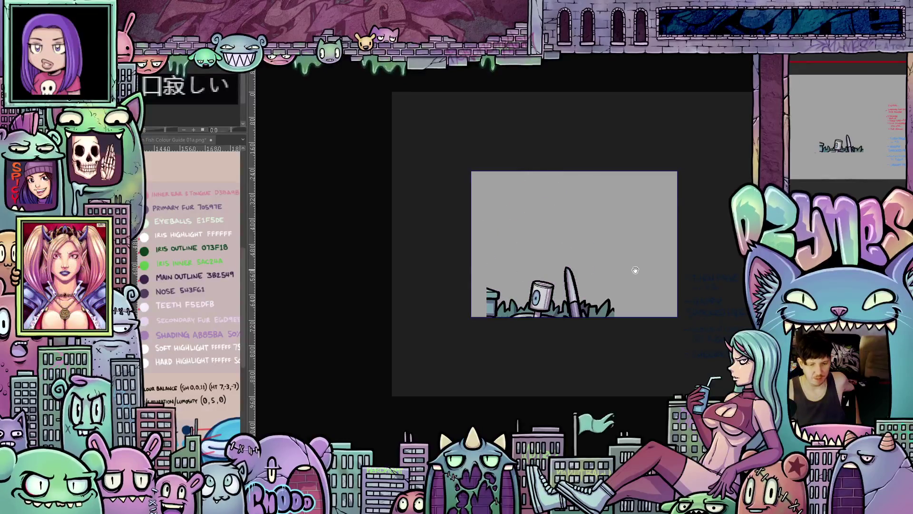
- Step through frames to the cat risen above the grass with its tail in a new pose
key("ctrl+z")
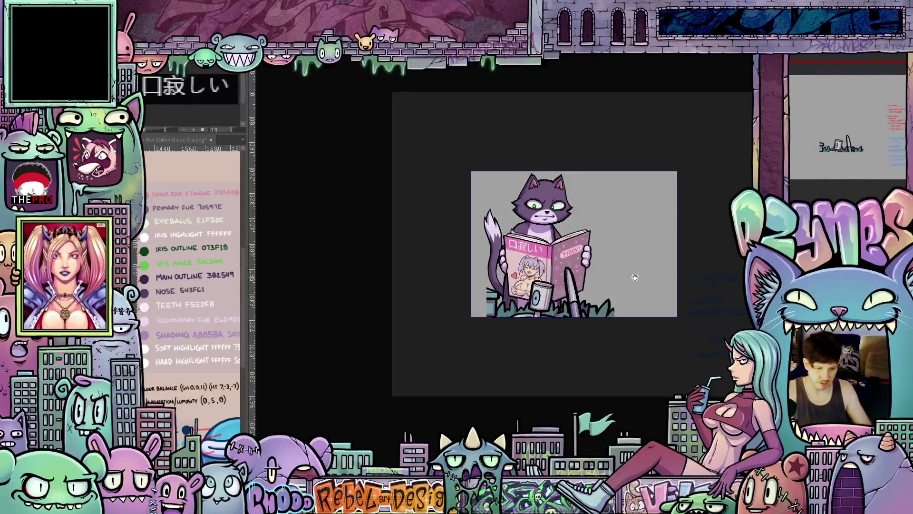
key("ctrl+z")
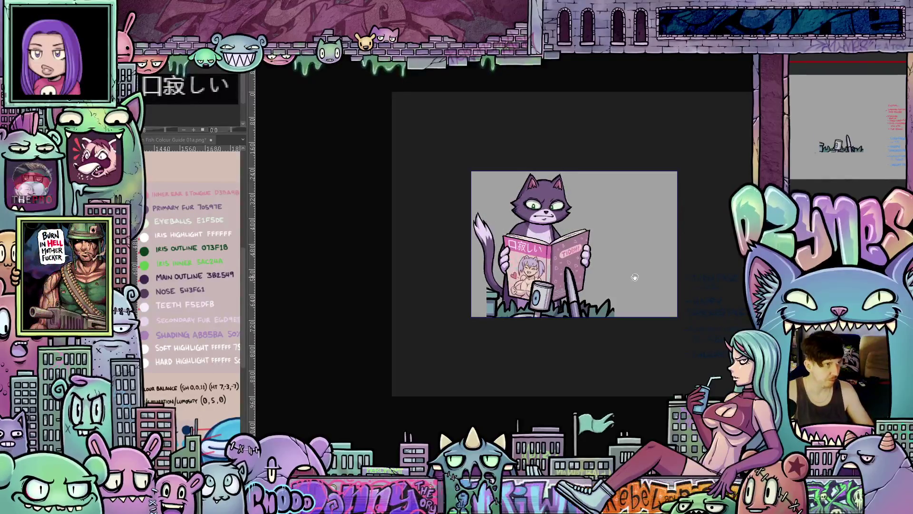
key("ctrl+z")
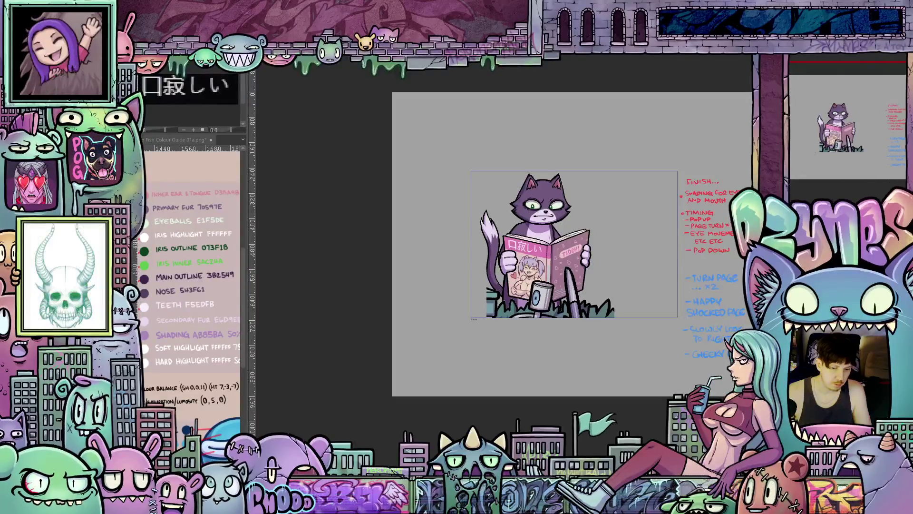
- Transform the cat artwork and nudge it a few pixels left and right into position
key("ctrl+t")
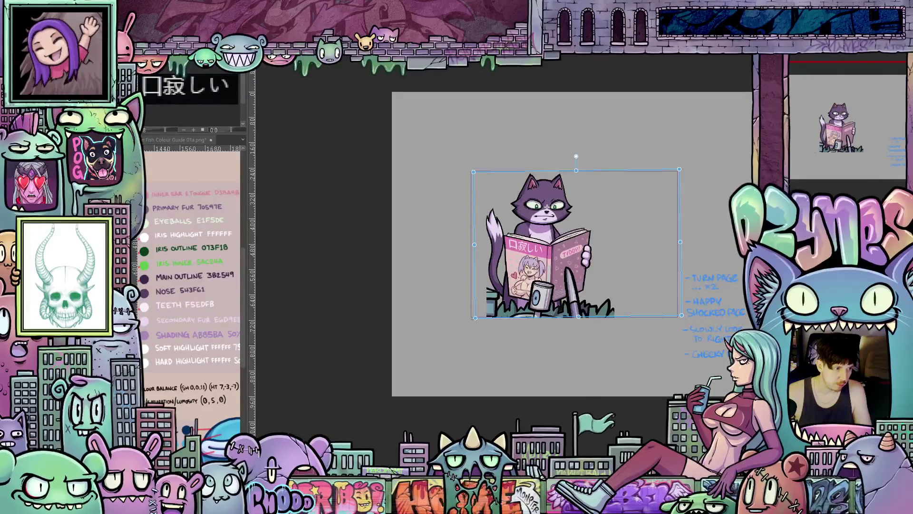
left_click_drag(547, 206, 544, 206)
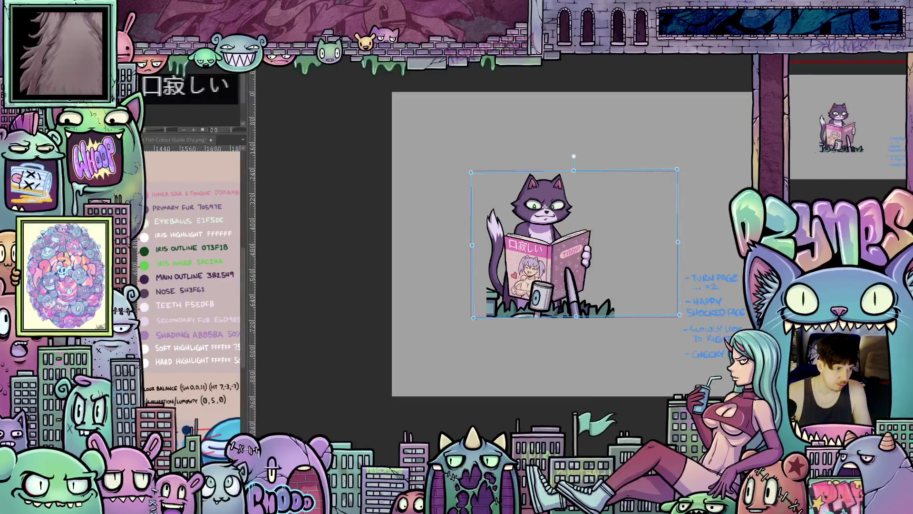
left_click_drag(545, 207, 546, 206)
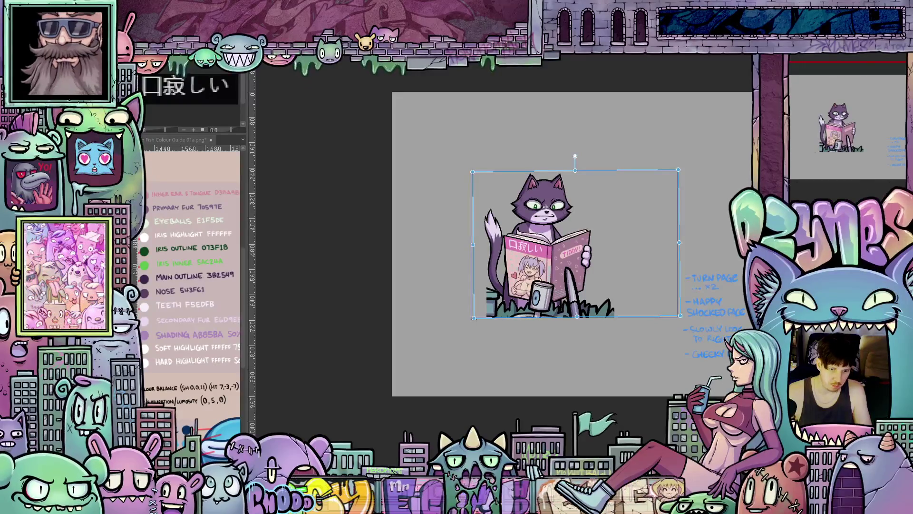
key("Left")
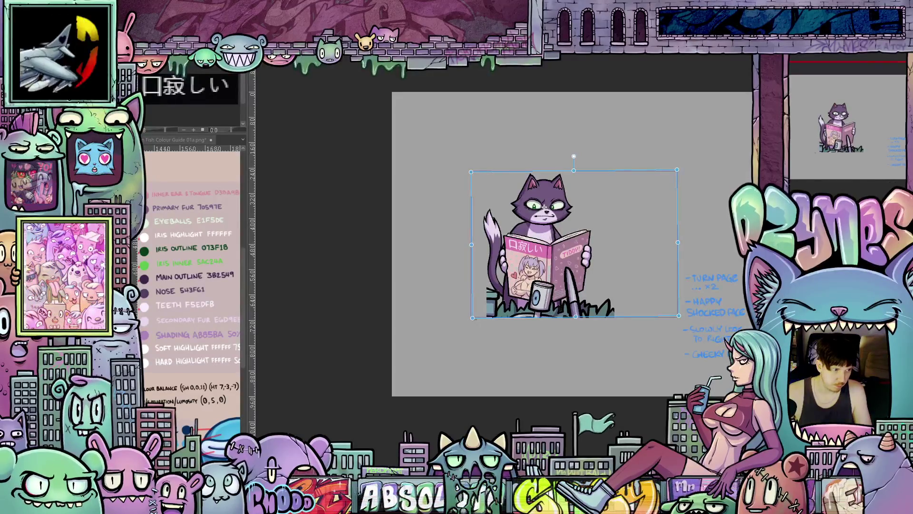
key("Right")
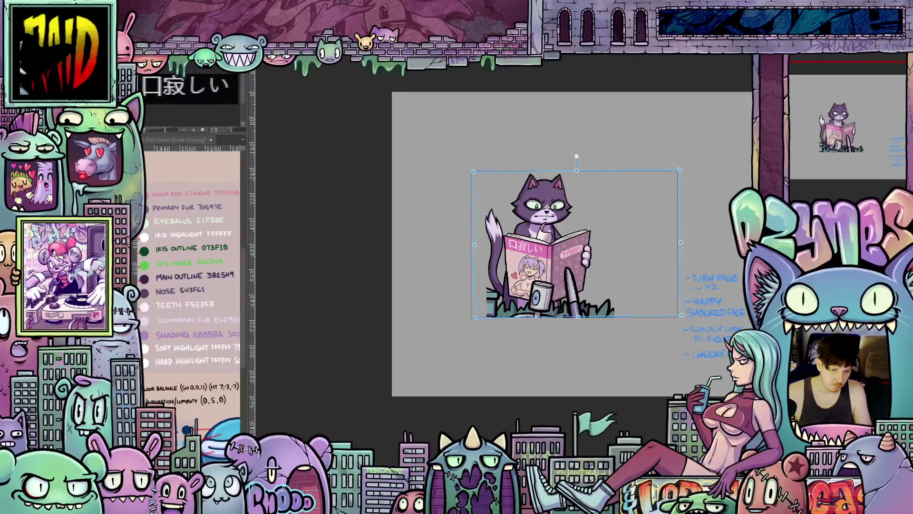
key("Left")
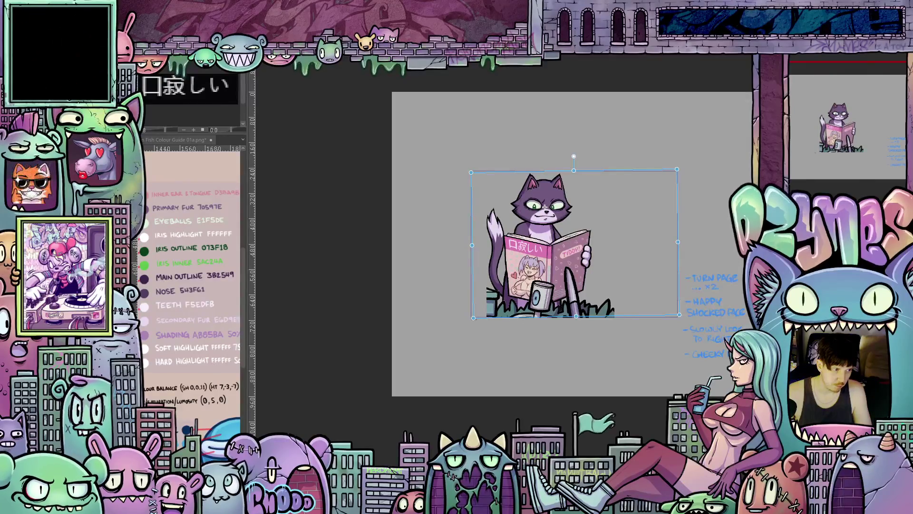
key("Left")
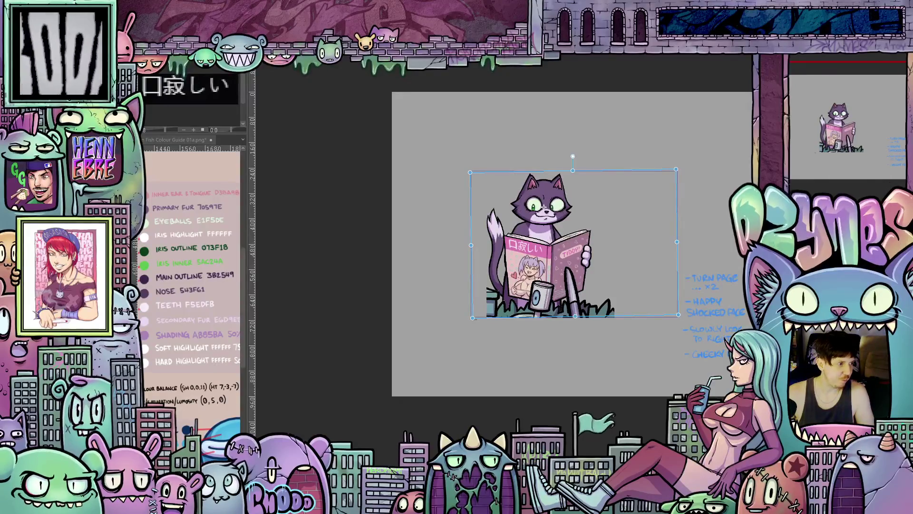
- Start the animation preview to play back the cat cycling through its frames
key("Home")
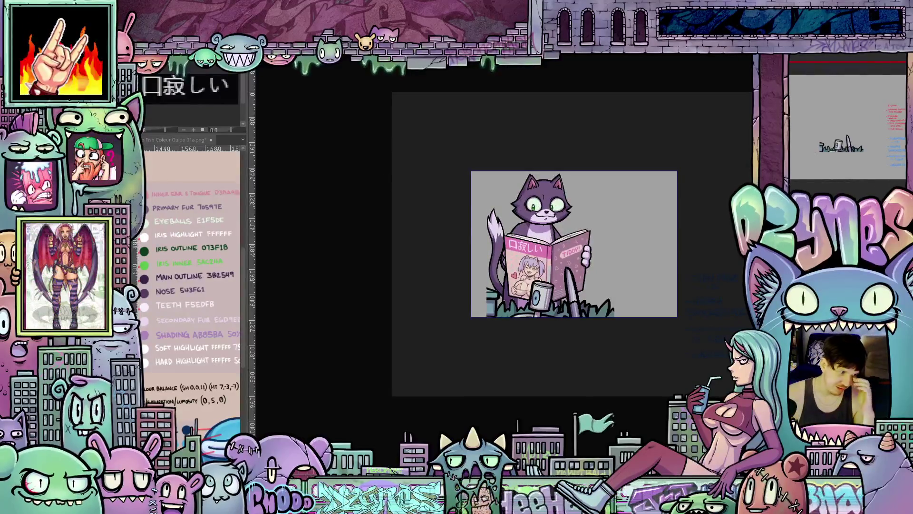
- Stop the preview and pan the cat artwork down and left to recentre it
key("Escape")
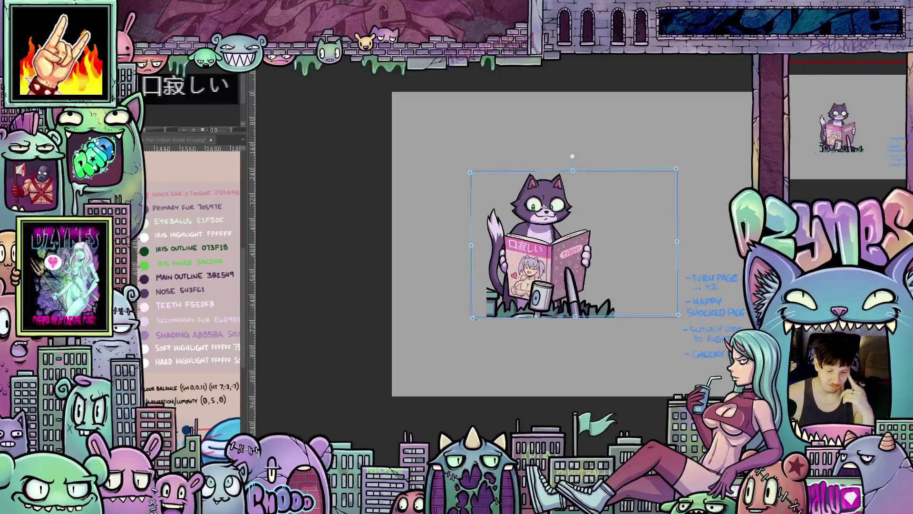
scroll(643, 263, "up", 3)
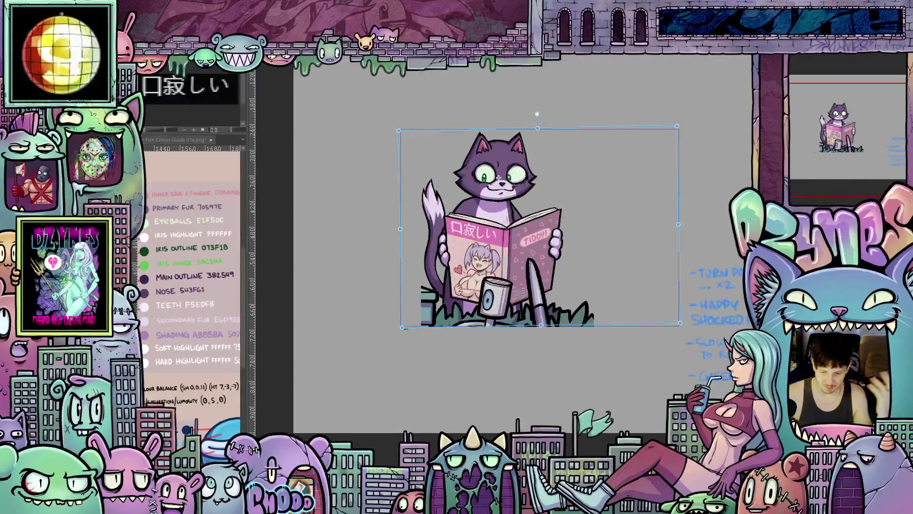
left_click_drag(498, 179, 498, 213)
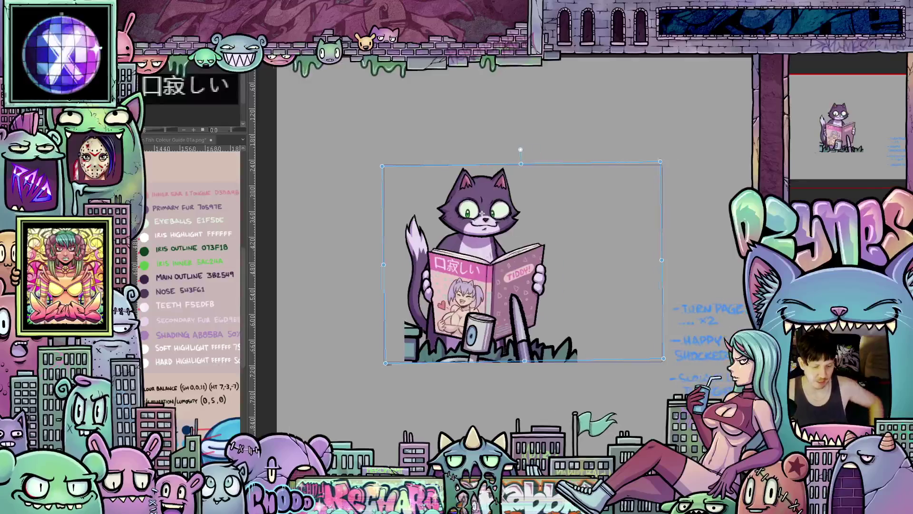
left_click_drag(561, 178, 532, 177)
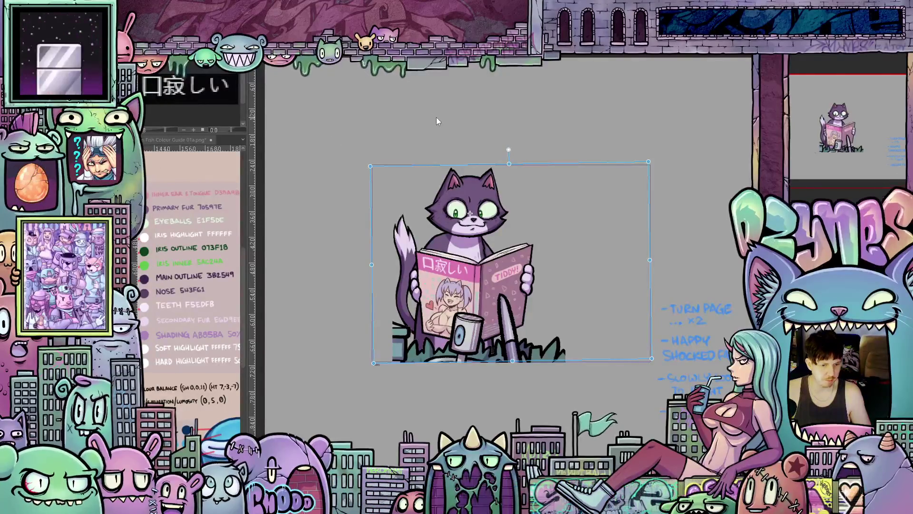
scroll(434, 118, "up", 1)
scroll(429, 126, "down", 1)
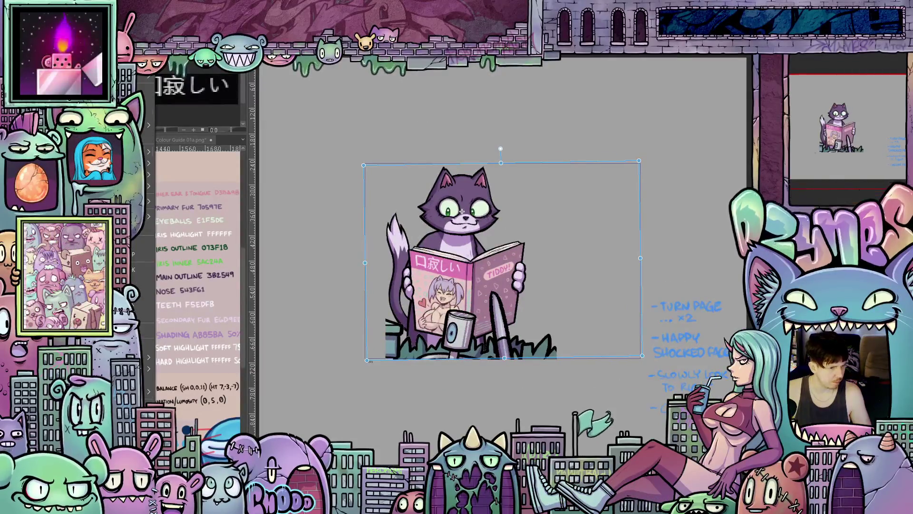
left_click(14, 9)
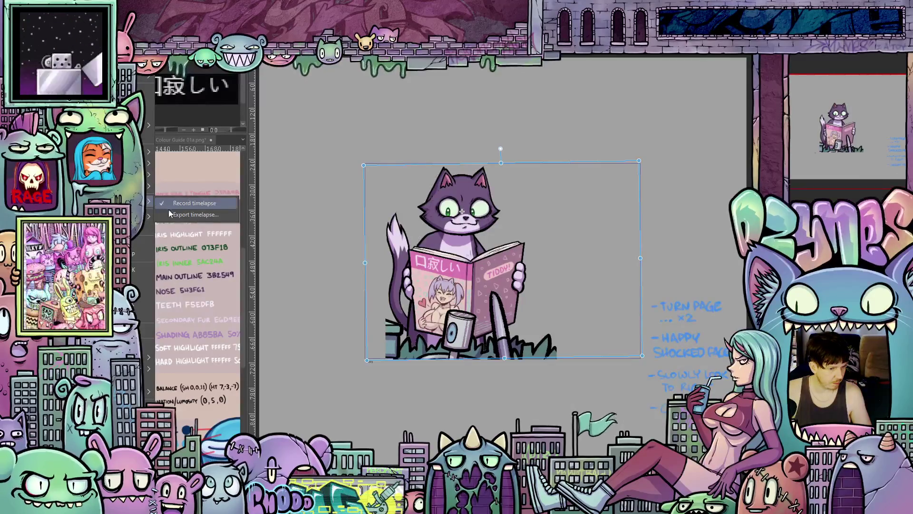
key("Escape")
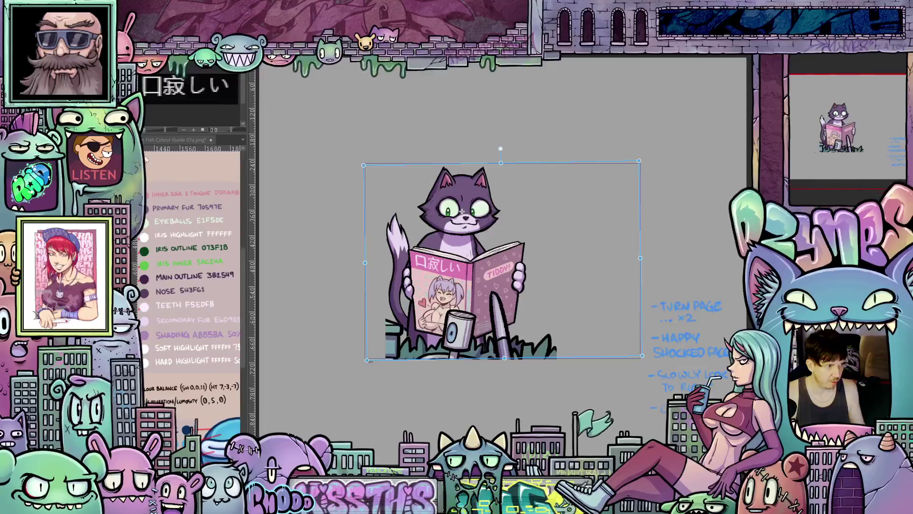
- Play the preview zoomed in and reveal the cat's hand gripping the magazine's left edge
key("space")
left_click_drag(457, 225, 525, 255)
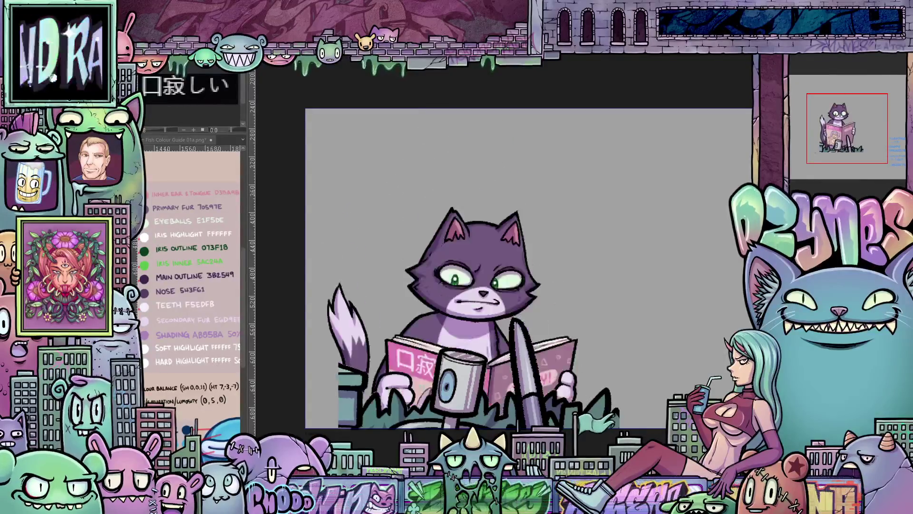
key("ctrl+z")
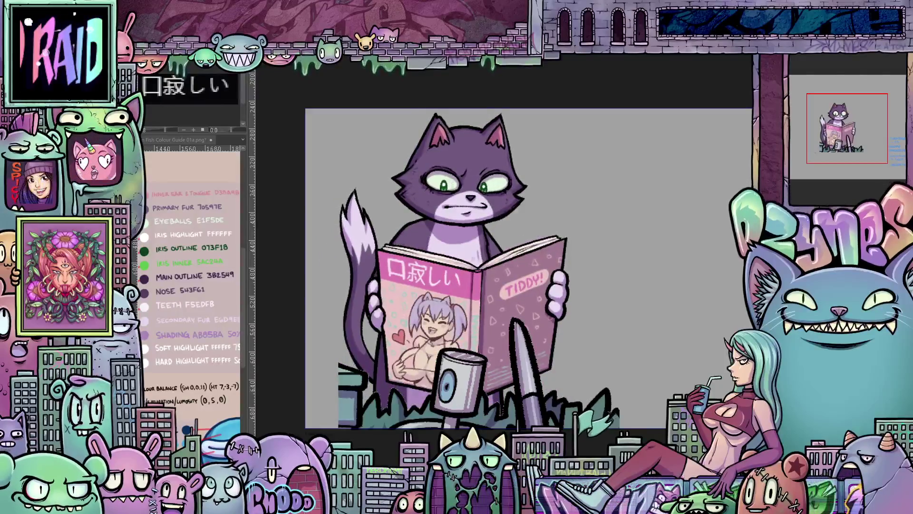